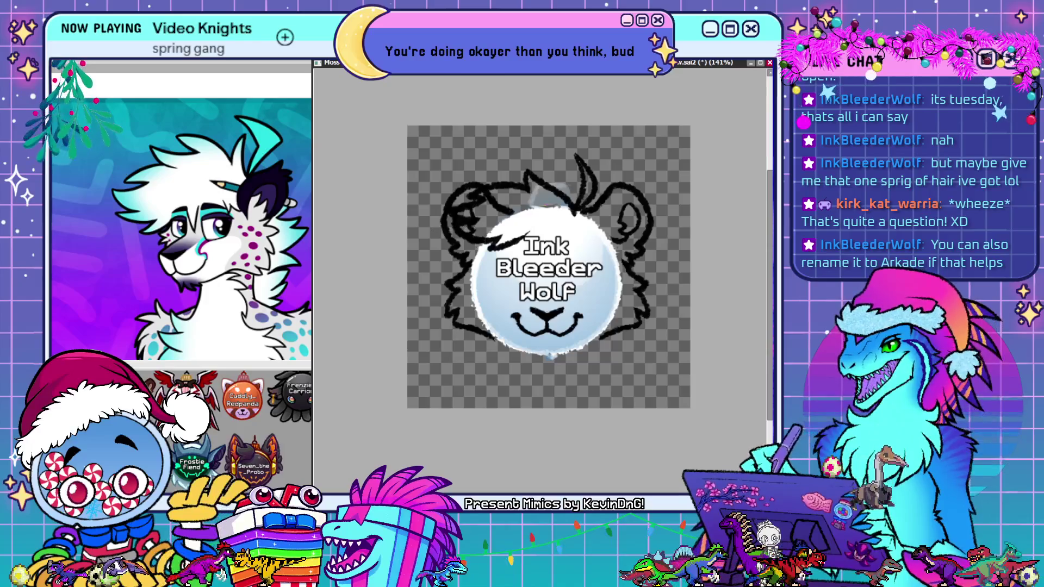
Hide the head outline, mirror the canvas with H to check the tuft, then restore the outline
key("ctrl+z")
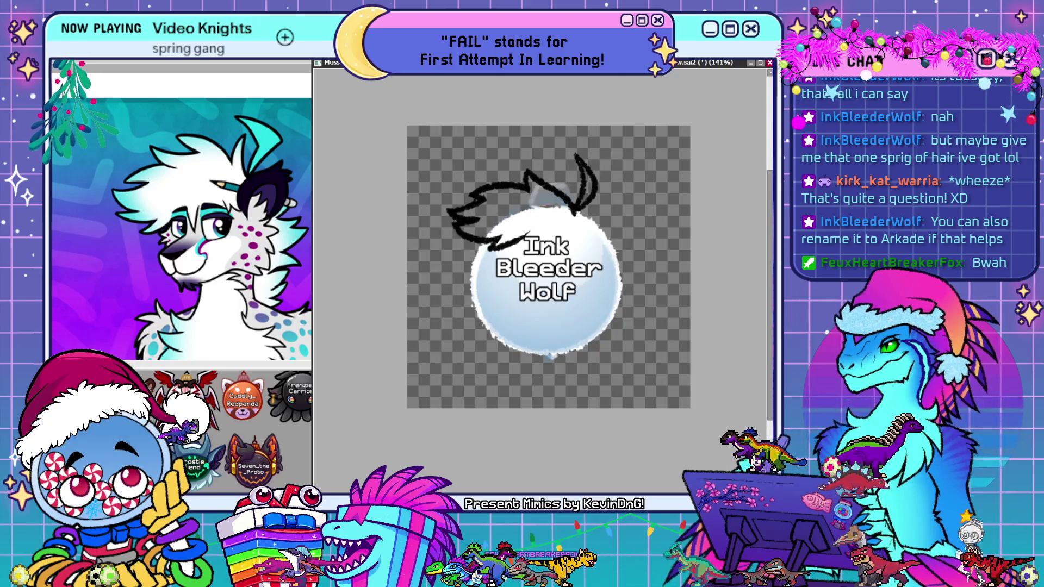
key("h")
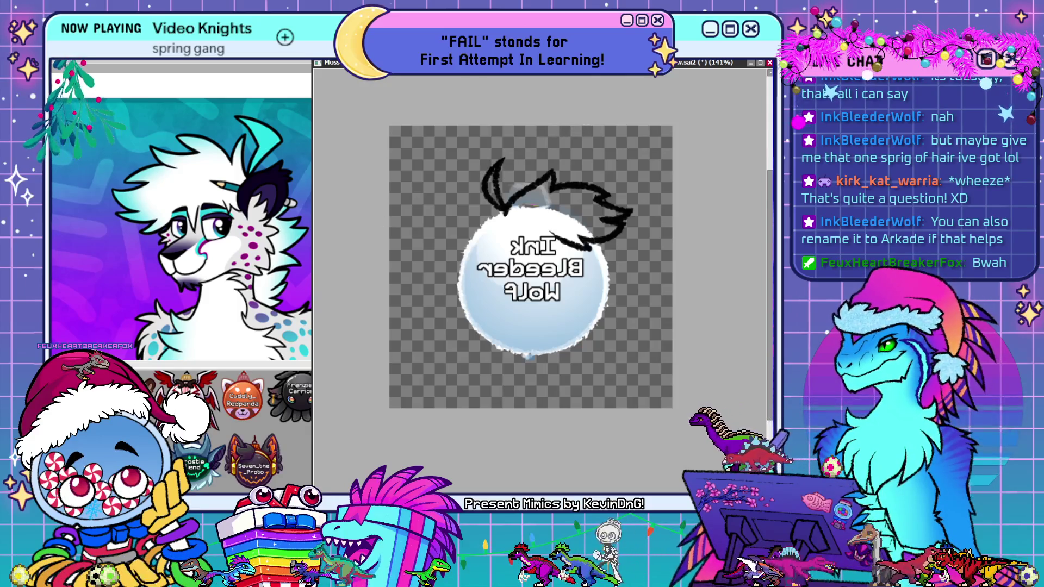
key("ctrl+y")
key("ctrl+y")
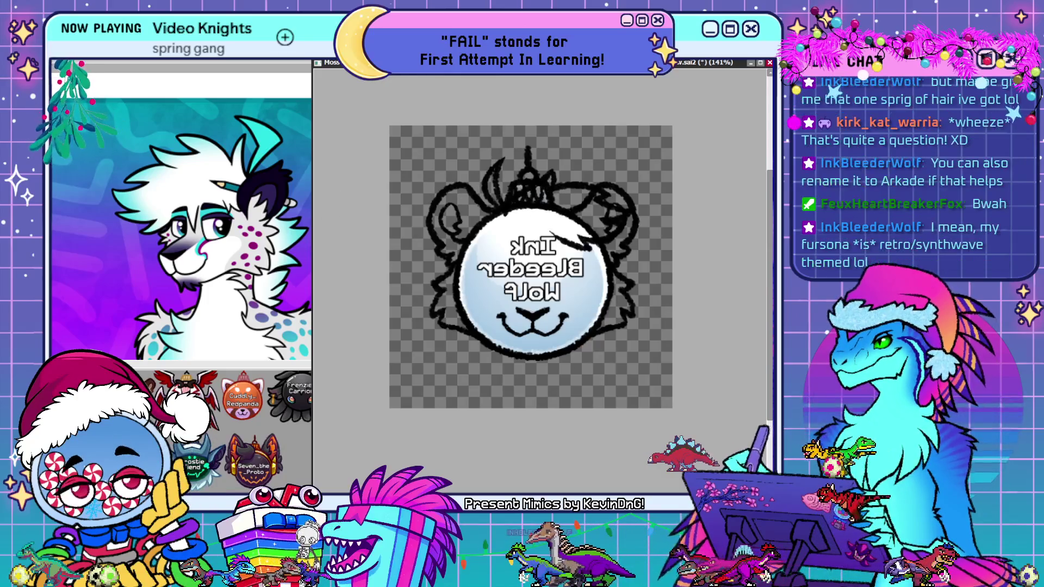
Unflip the view and paint white over the hair tuft's black lines and the dark stroke beside 'Ink'
key("h")
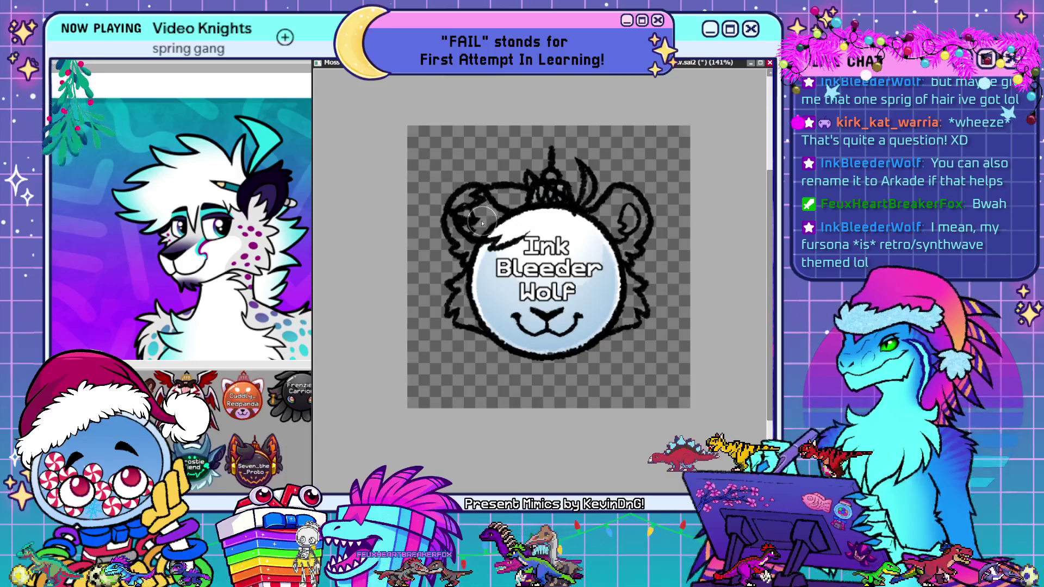
left_click_drag(461, 218, 508, 205)
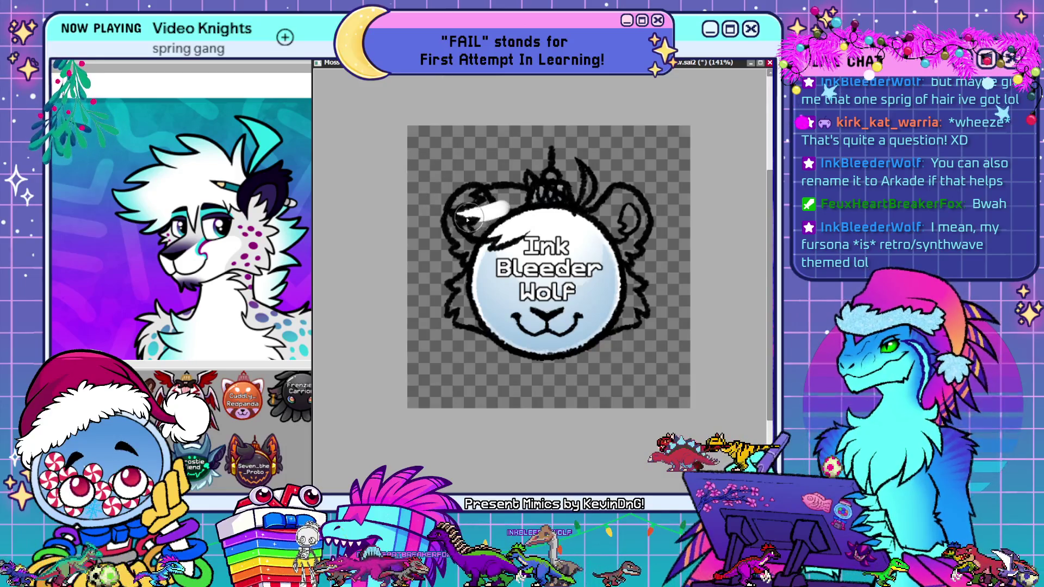
mouse_move(473, 217)
left_mouse_down()
mouse_move(460, 217)
mouse_move(527, 196)
left_mouse_up()
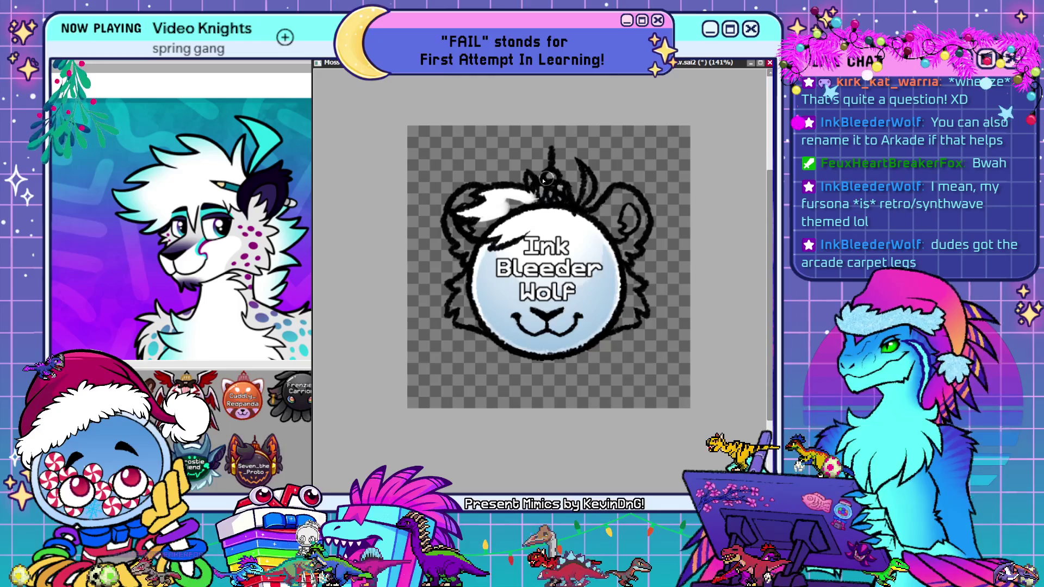
left_click_drag(588, 190, 544, 195)
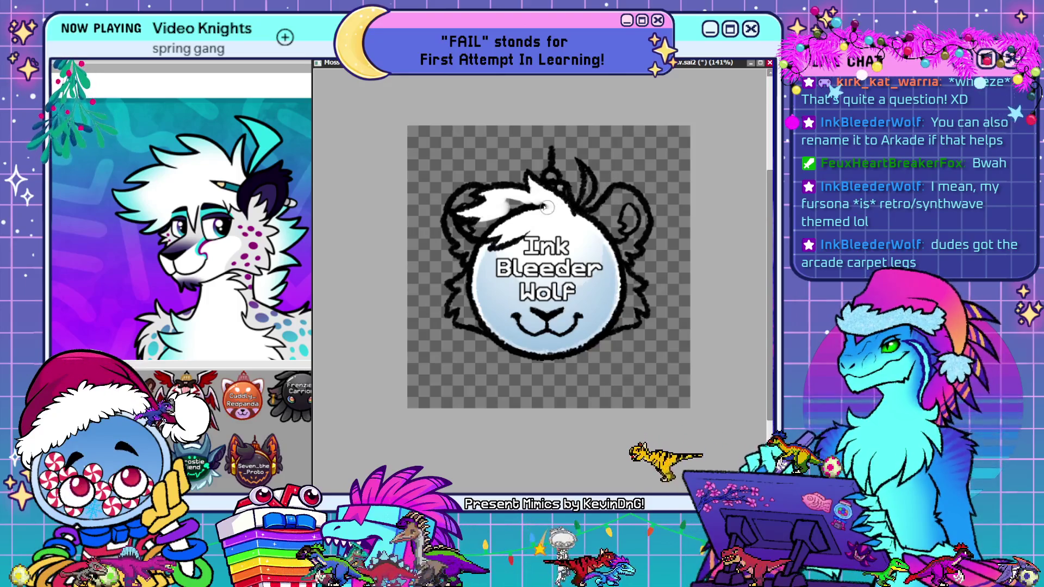
left_click_drag(505, 201, 465, 230)
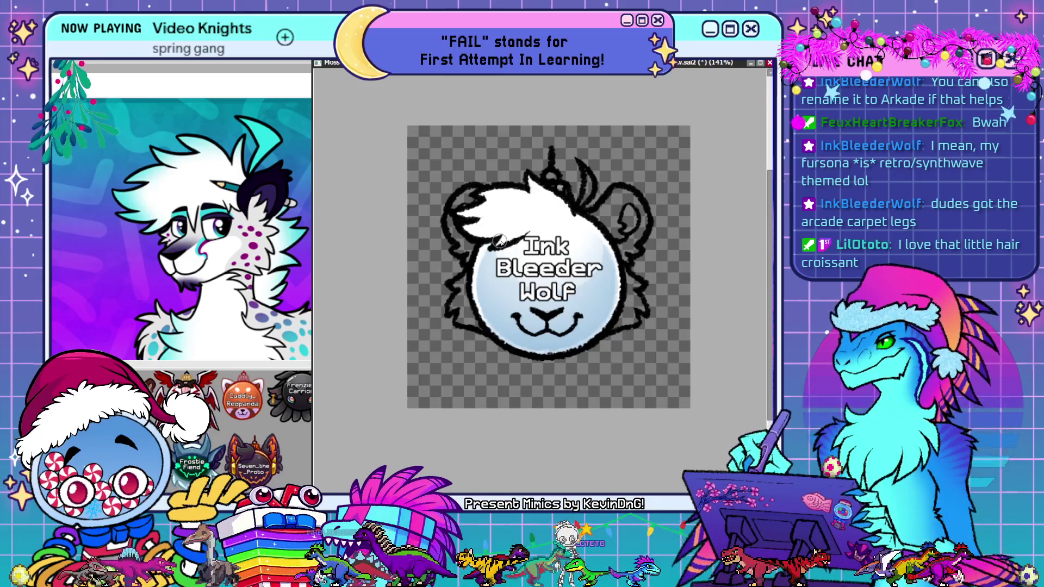
left_click_drag(499, 242, 528, 226)
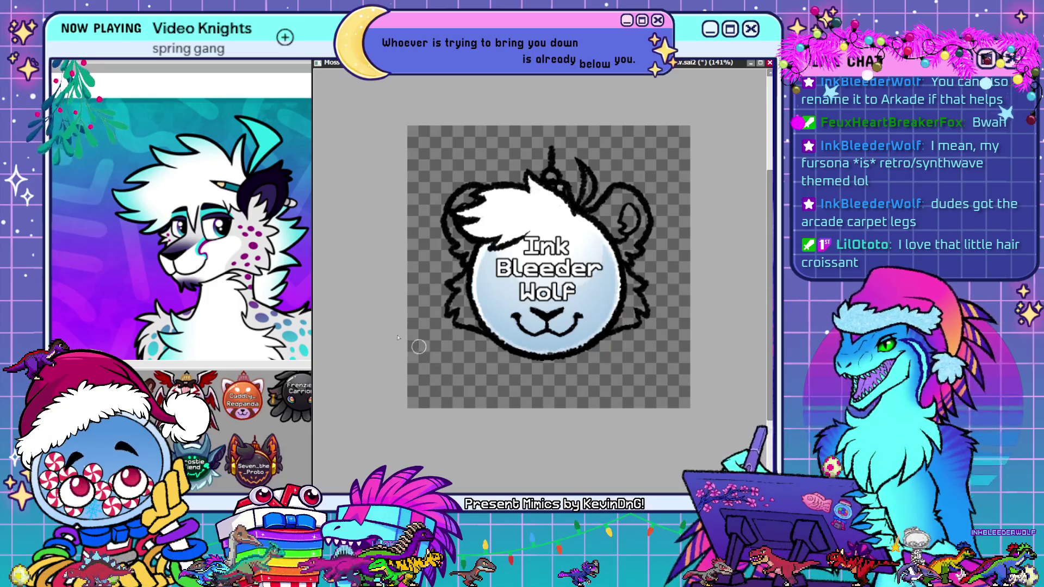
Zoom the character reference out and back in on the face markings, then return to the badge
scroll(136, 216, "down", 5)
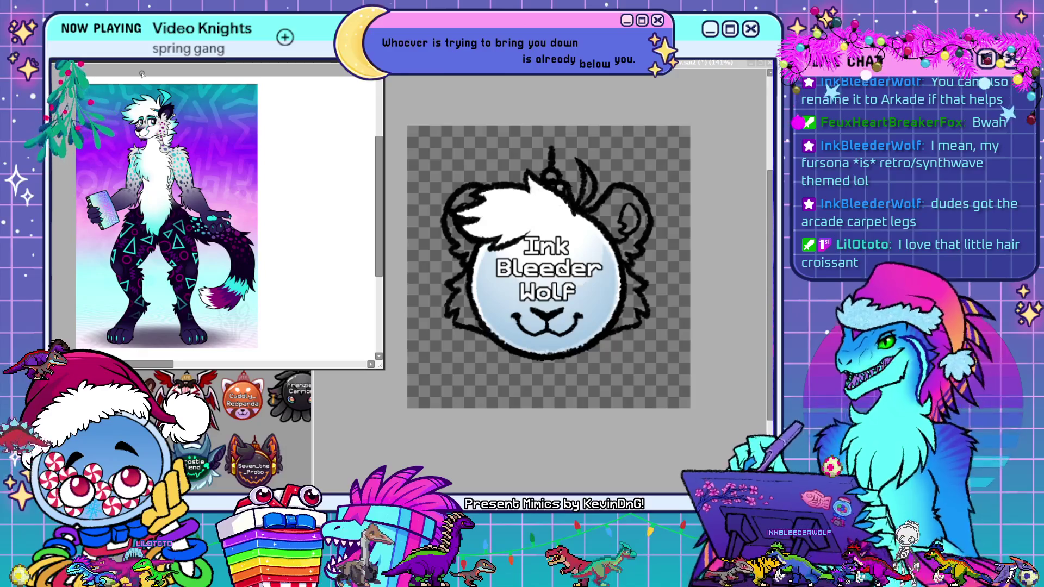
scroll(119, 95, "up", 3)
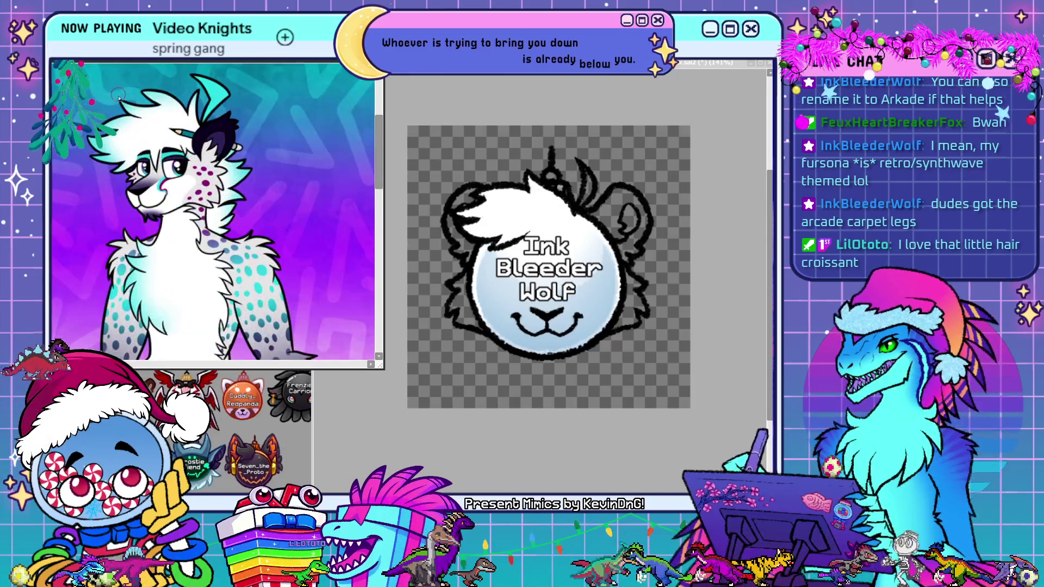
scroll(282, 160, "down", 1)
scroll(193, 231, "up", 3)
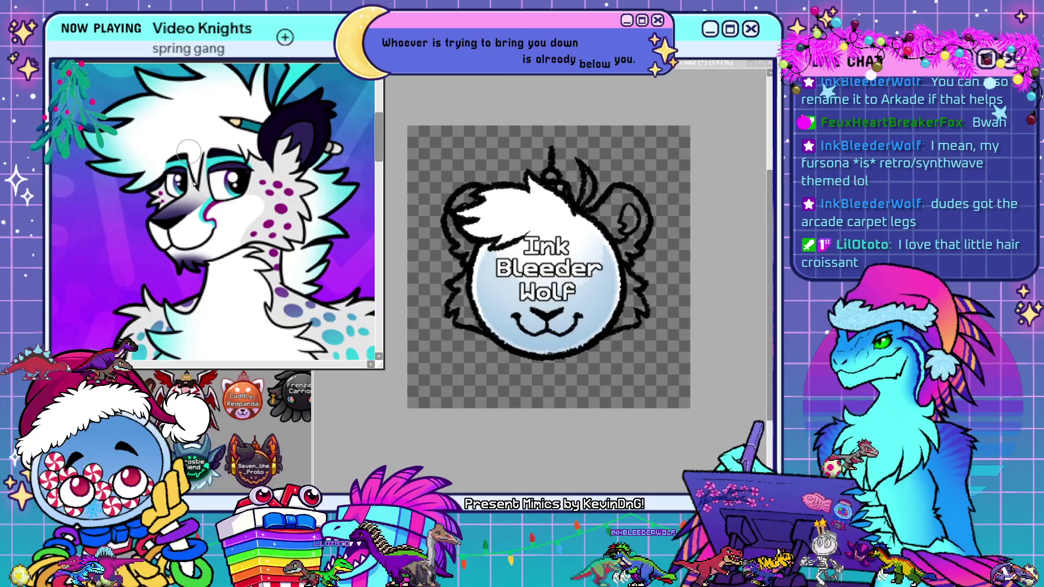
scroll(212, 185, "up", 4)
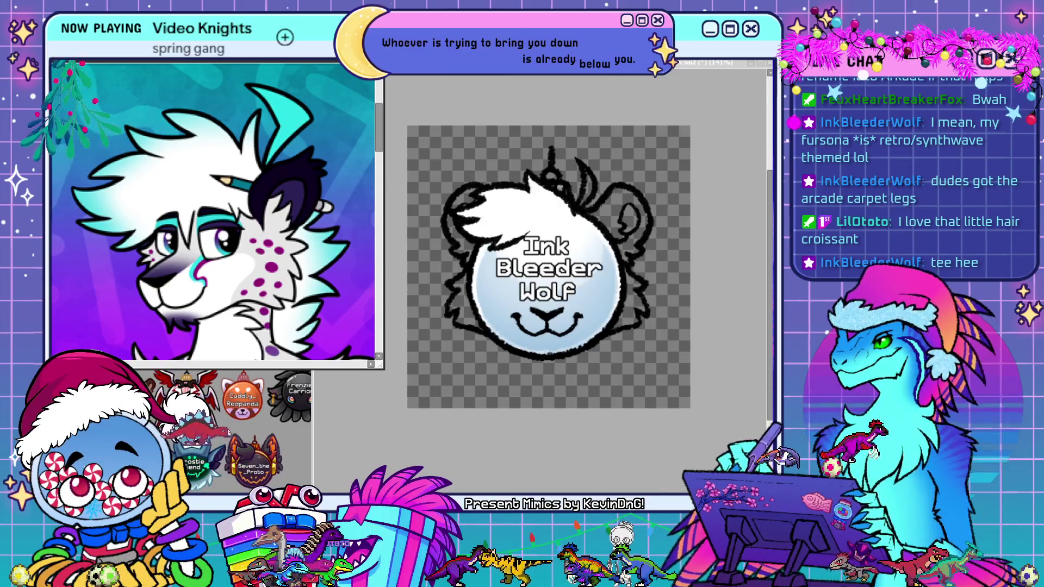
left_click(601, 177)
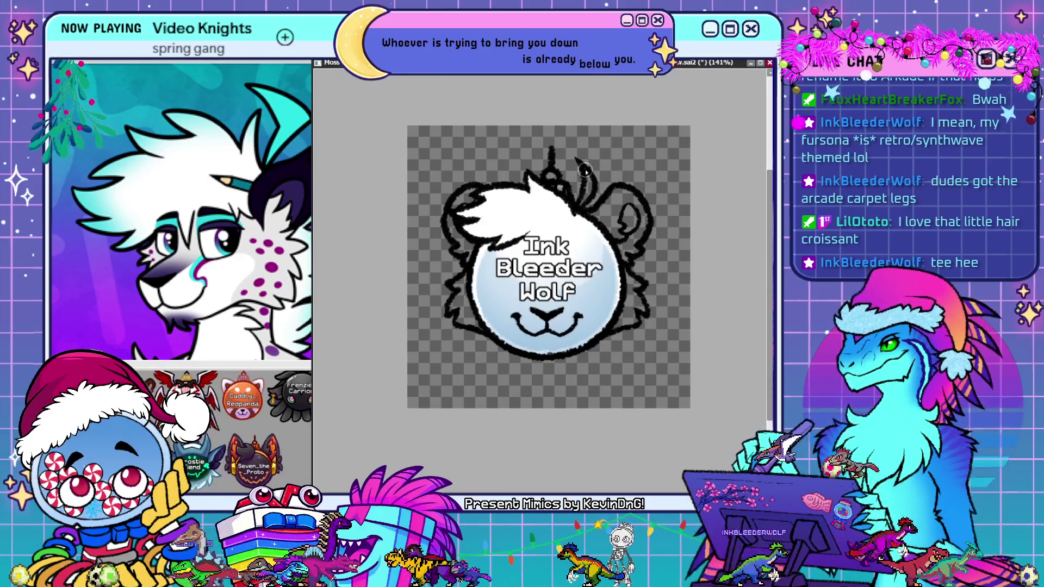
Fill the hair tuft atop the head teal, then move the ornament icons window off to the right
left_click_drag(587, 183, 587, 202)
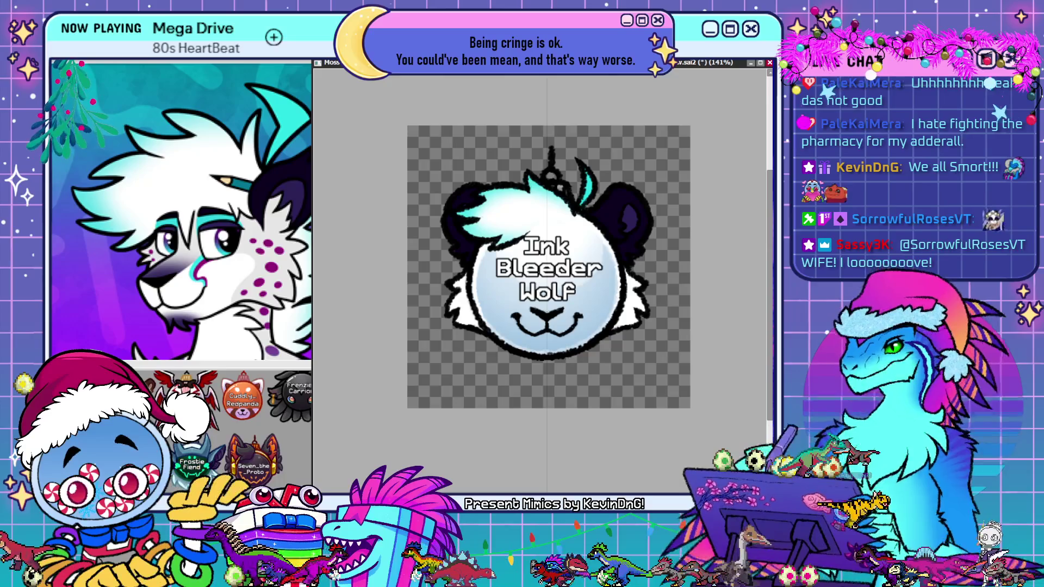
left_click(326, 62)
left_click_drag(222, 61, 475, 72)
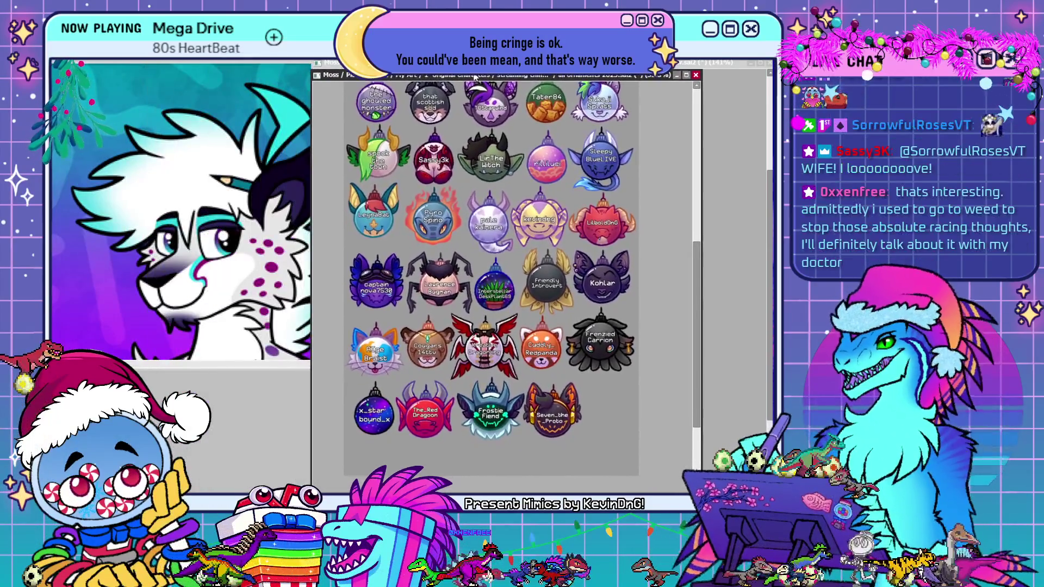
scroll(456, 393, "down", 3)
scroll(445, 382, "up", 2)
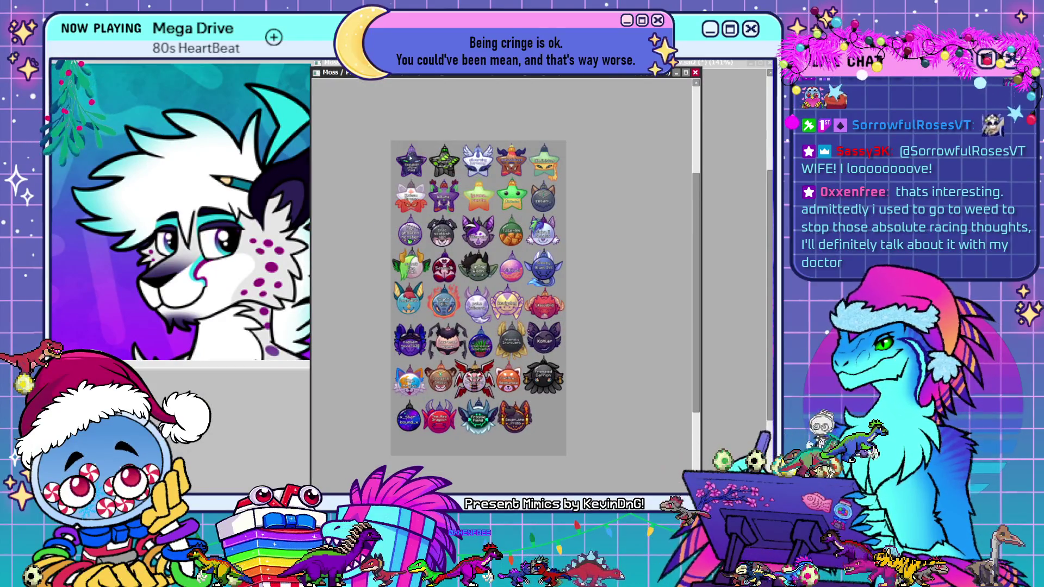
scroll(424, 122, "up", 1)
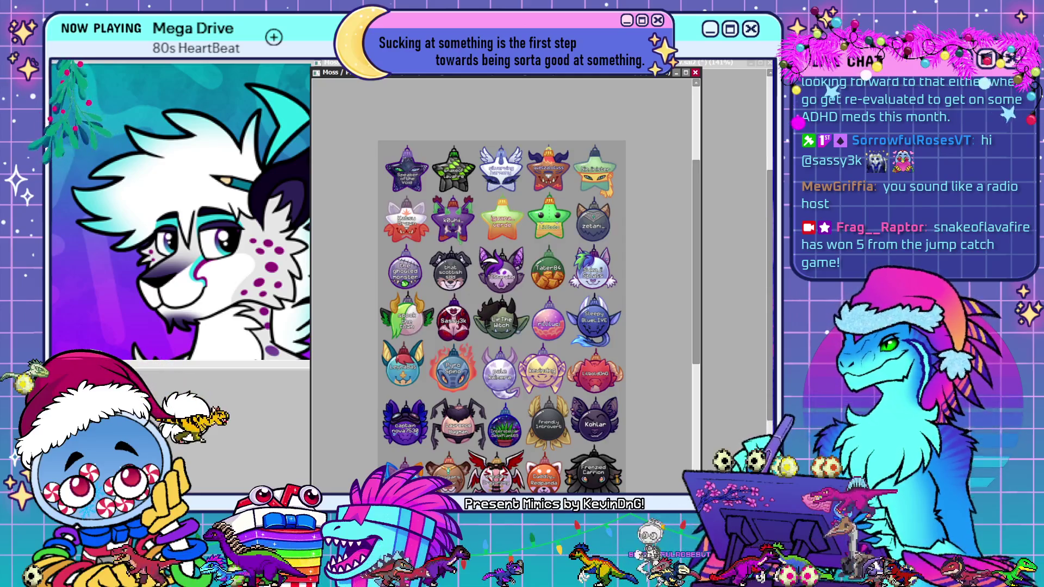
Nudge the ornament sheet window up, scroll it down, and widen it to the right
left_click_drag(597, 78, 599, 67)
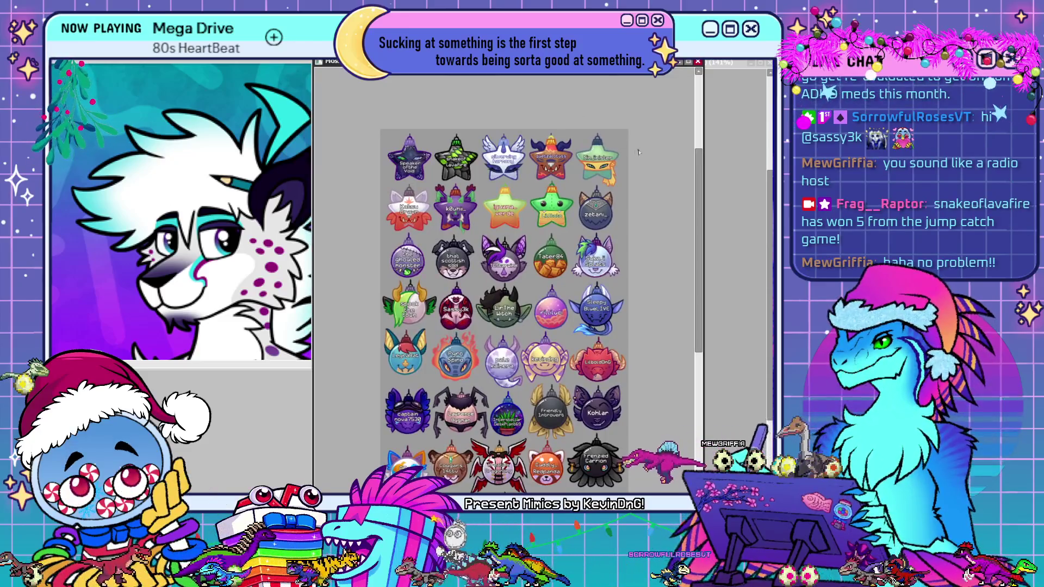
left_click_drag(701, 175, 700, 195)
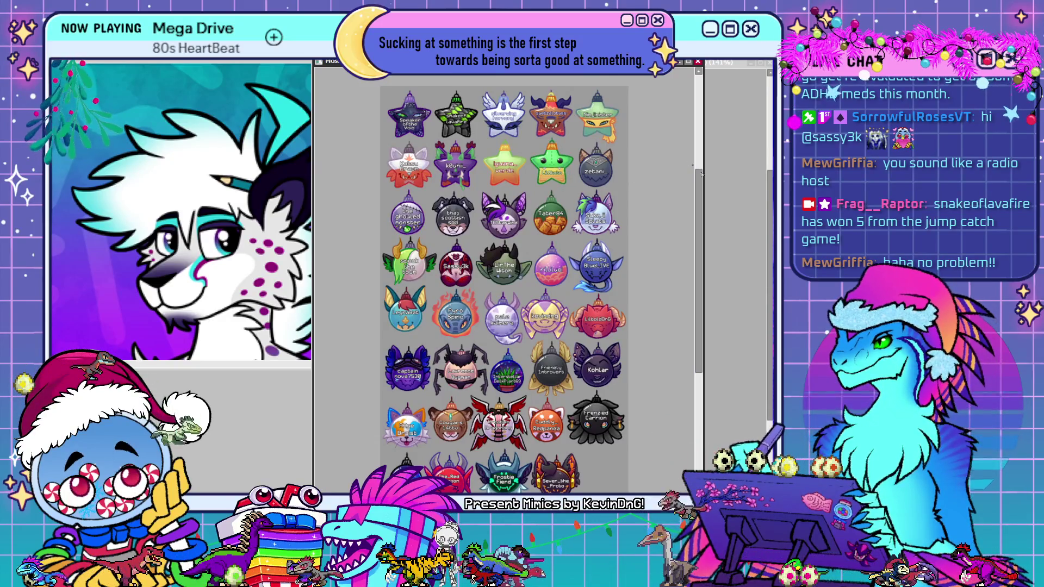
left_click_drag(702, 191, 771, 192)
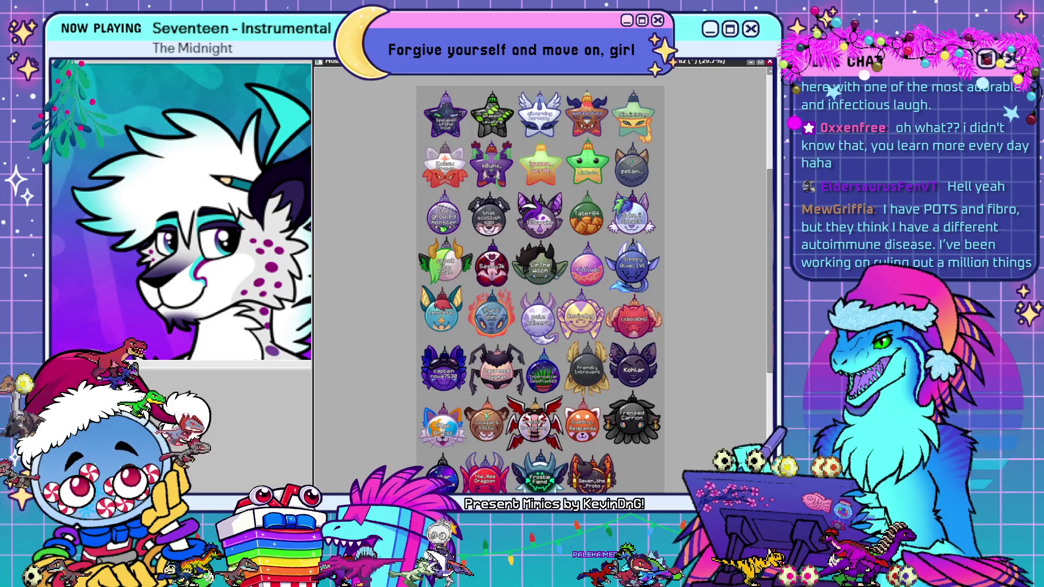
Scroll the ornament sheet, then switch to the Ink Bleeder Wolf document with Ctrl+Tab
scroll(771, 218, "down", 1)
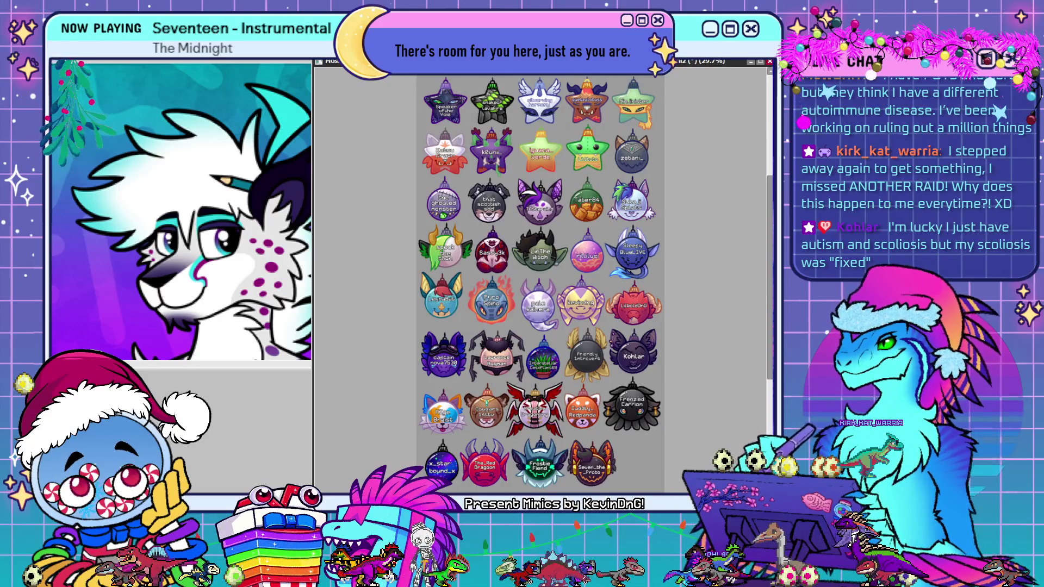
key("ctrl+Tab")
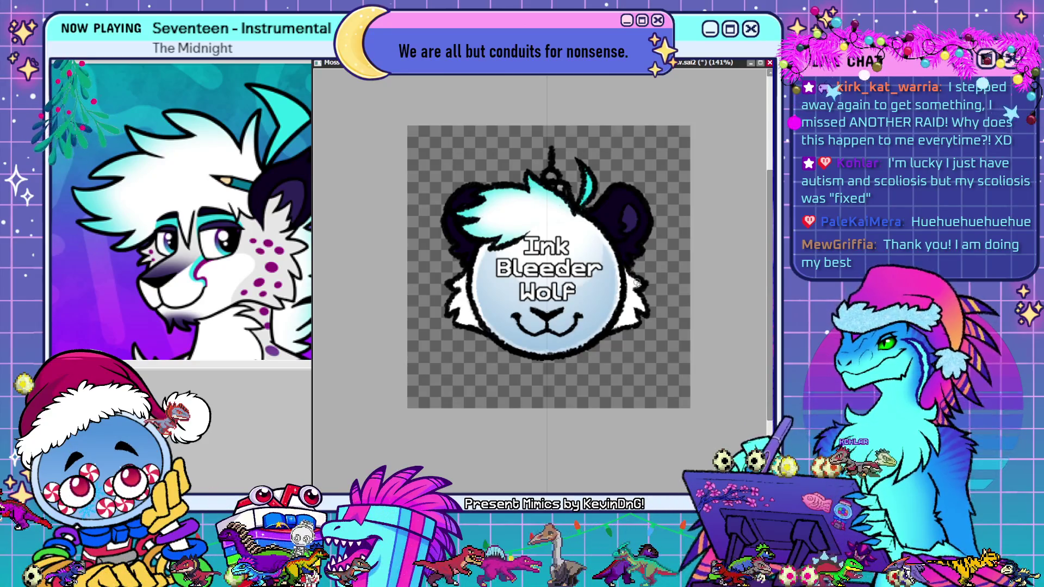
Brush pale blue shading onto the wolf's lower cheek fur
left_click_drag(629, 288, 632, 306)
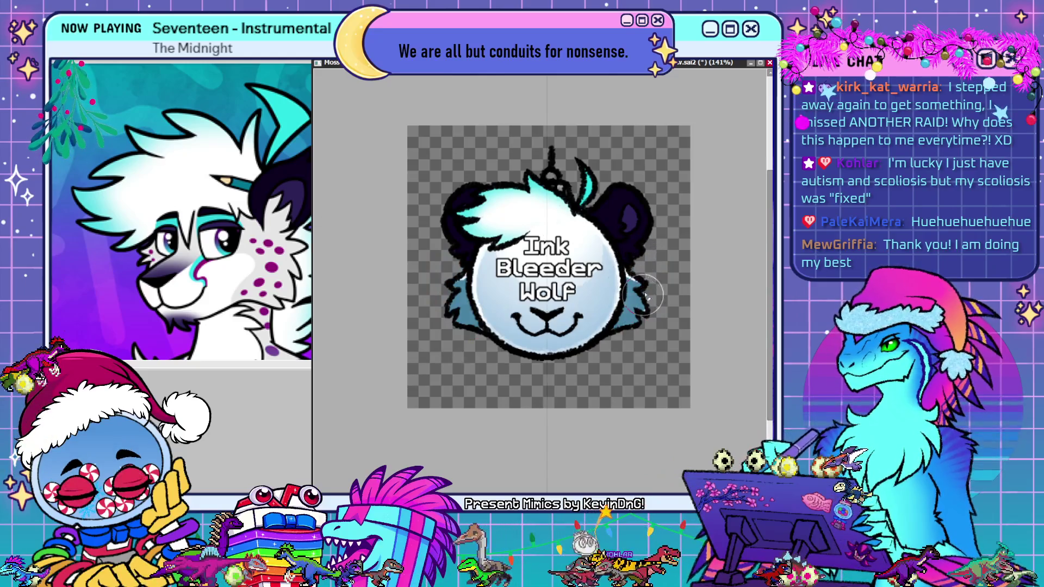
Whiten the teal cheek fur on both sides and paint mirrored teal markings beside 'Wolf'
left_click_drag(622, 310, 652, 263)
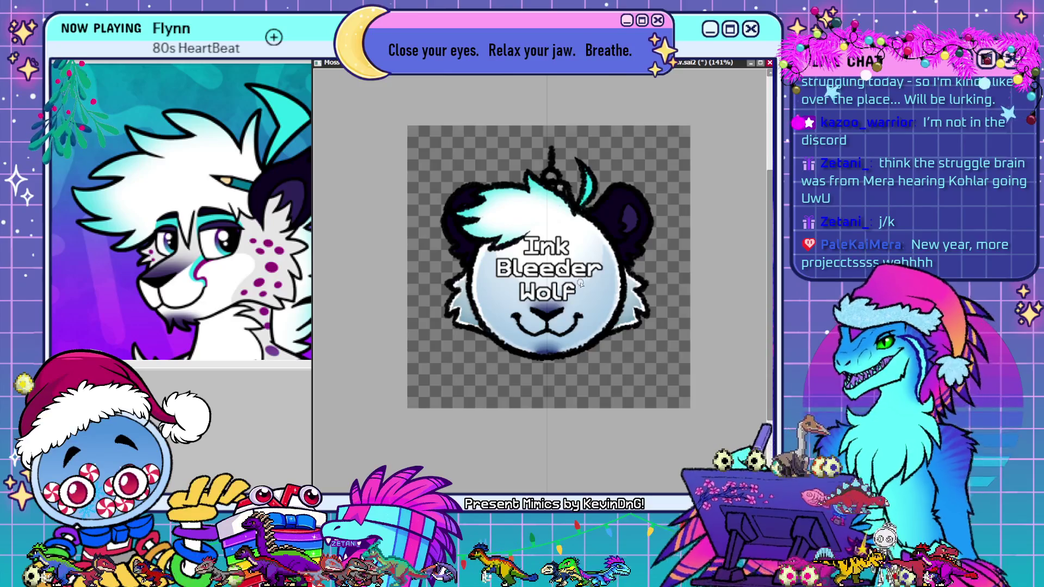
left_click_drag(580, 280, 578, 299)
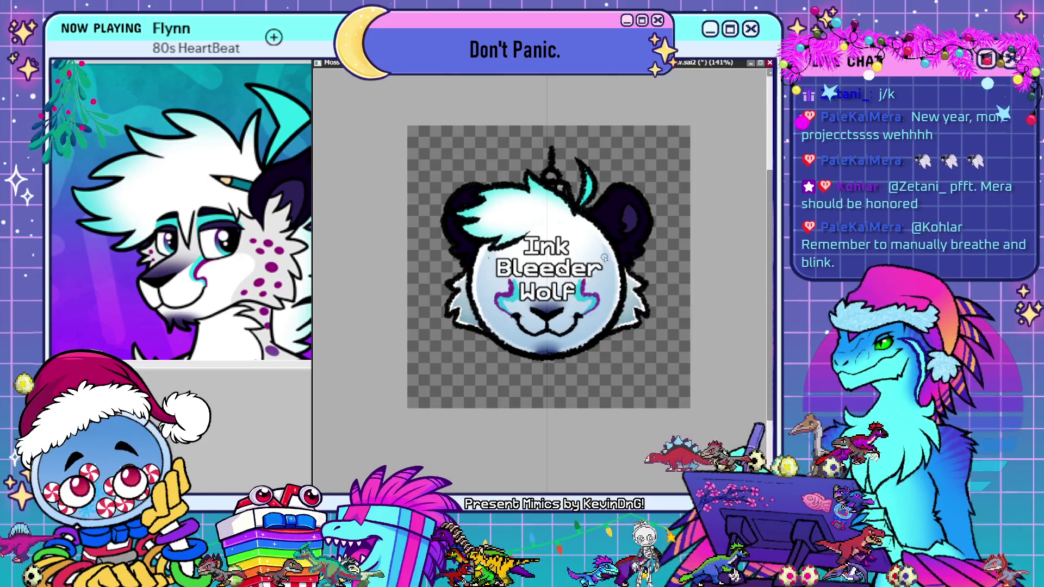
Dab a mirrored purple spot onto both cheeks of the wolf face
left_click(611, 267)
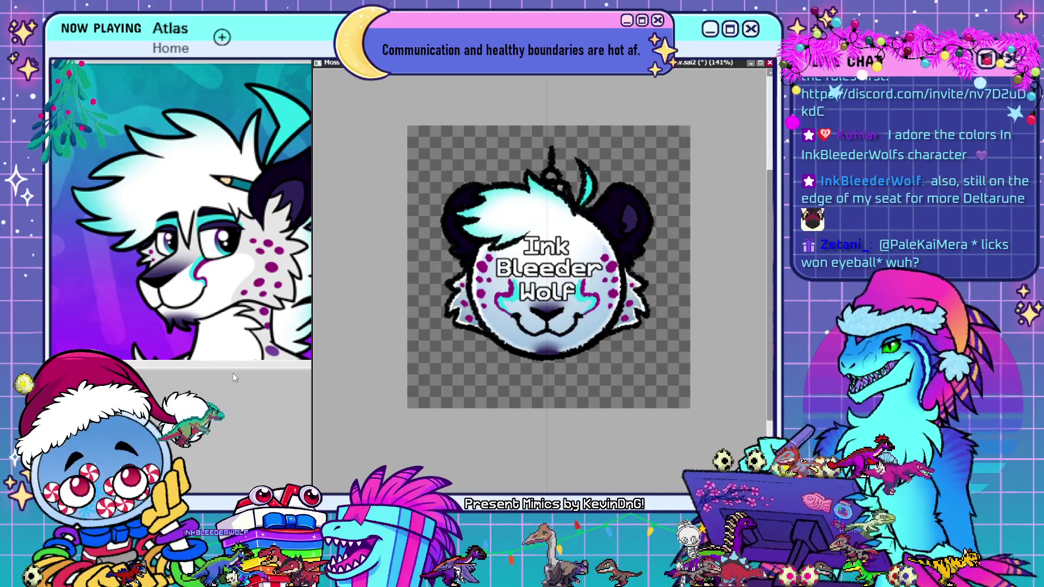
Resize the reference viewer, zoom out to the full-body character, then return to the badge canvas
left_click_drag(233, 368, 233, 254)
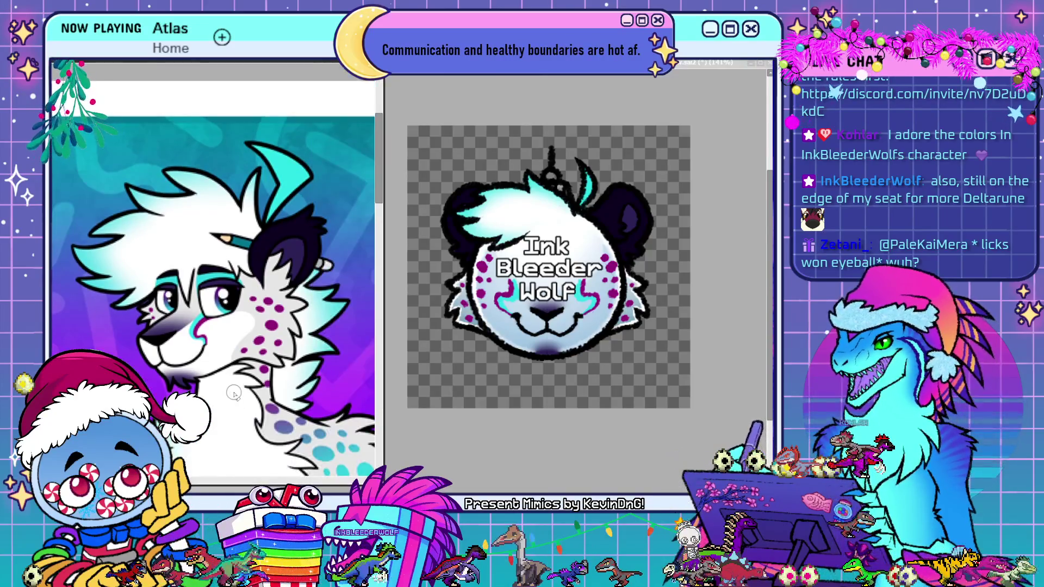
scroll(234, 254, "down", 3)
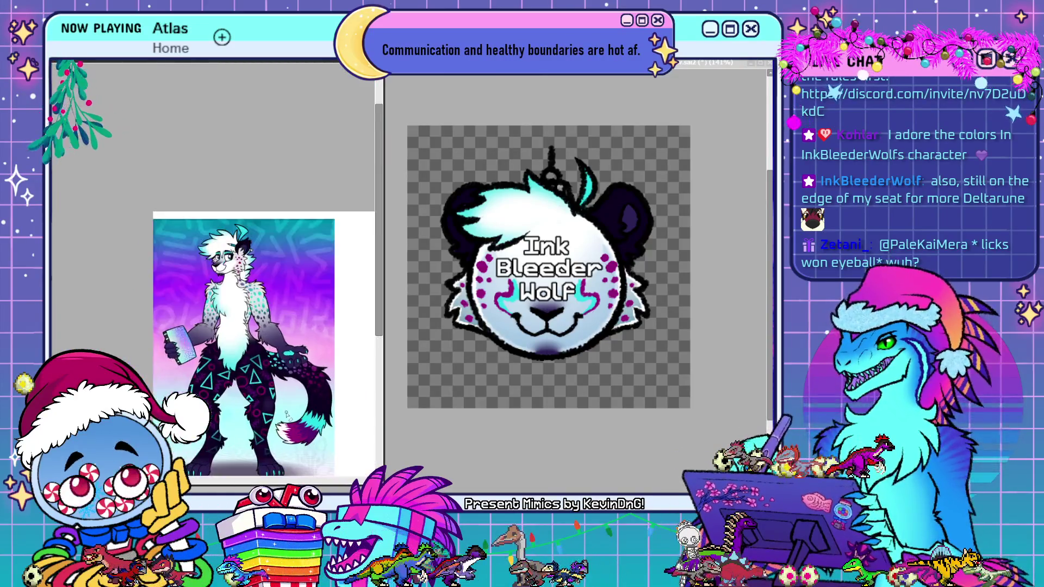
scroll(307, 360, "down", 3)
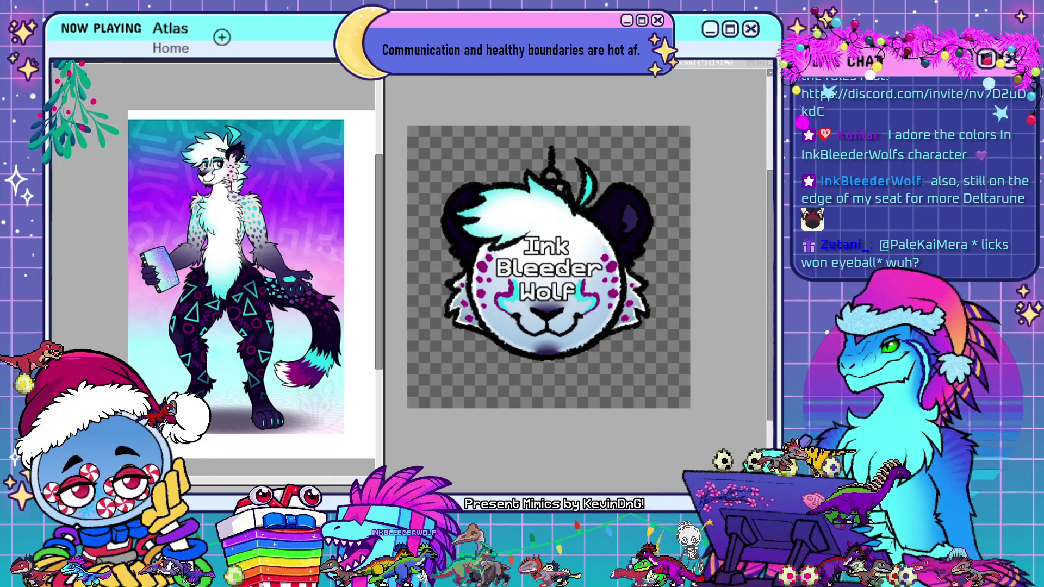
left_click(497, 449)
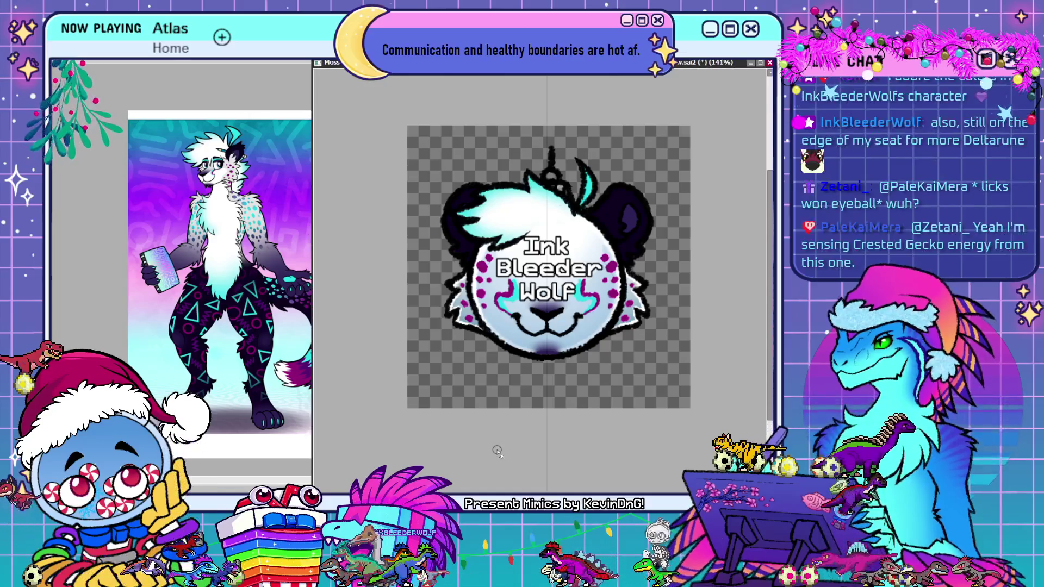
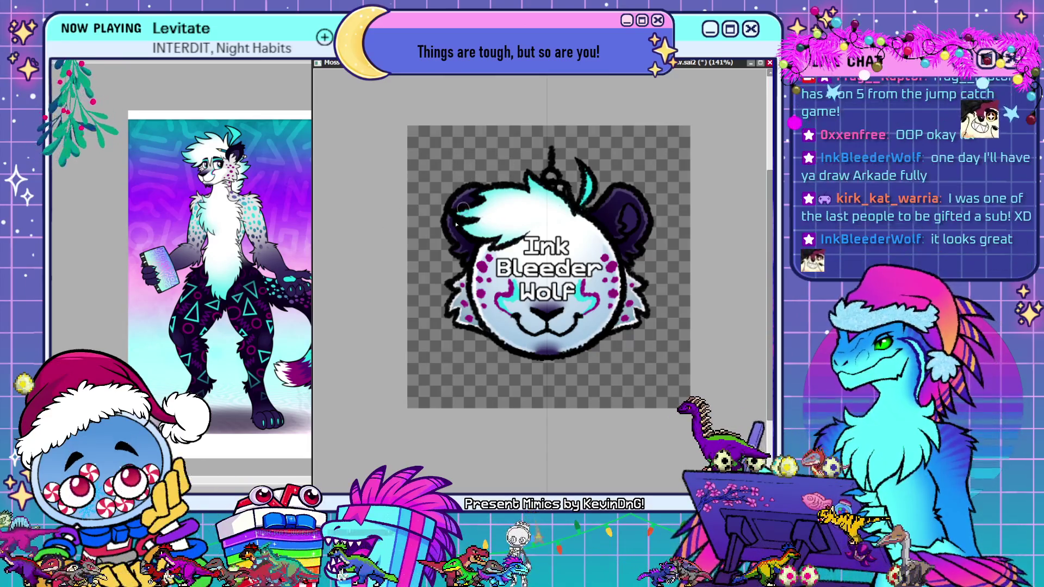
Paint blue shading strokes over the wolf's top hair tuft and along both face edges
mouse_move(459, 215)
left_mouse_down()
mouse_move(486, 181)
mouse_move(542, 175)
left_mouse_up()
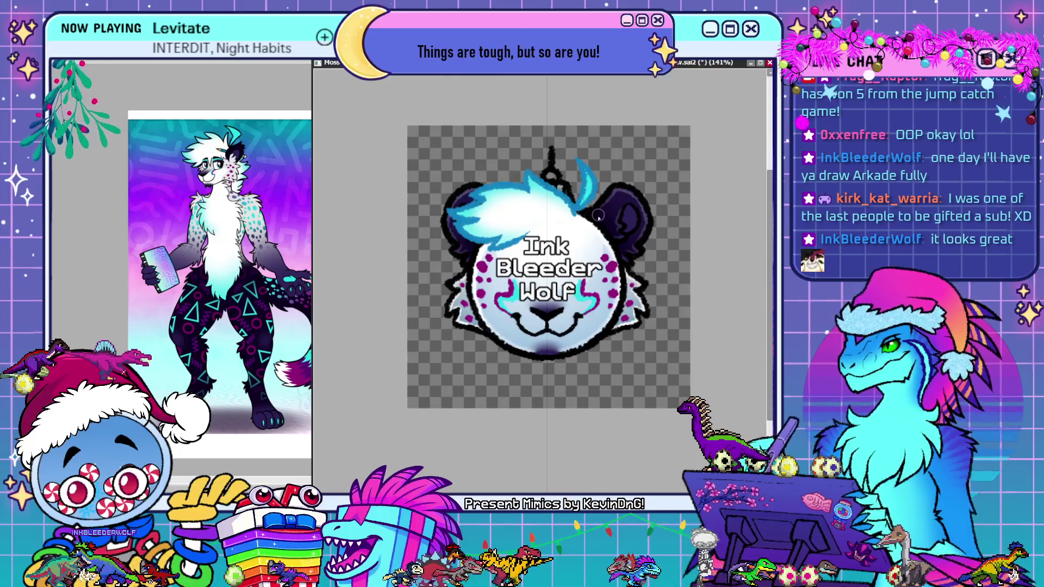
left_click_drag(617, 256, 603, 332)
left_click_drag(467, 256, 490, 340)
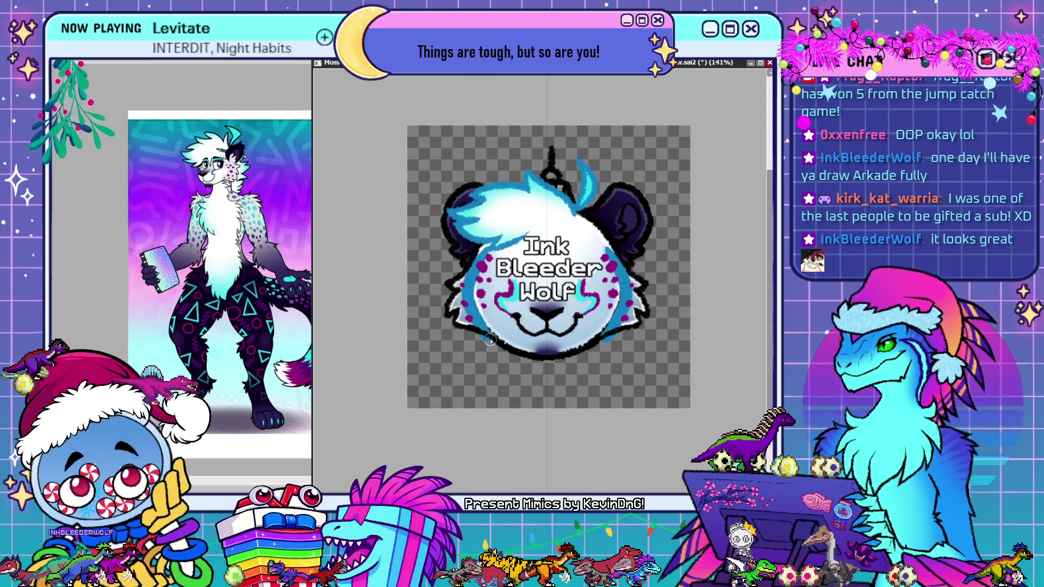
Undo the face-edge shading, rim the face sides and chin in blue, and highlight the left cheek white
key("ctrl+z")
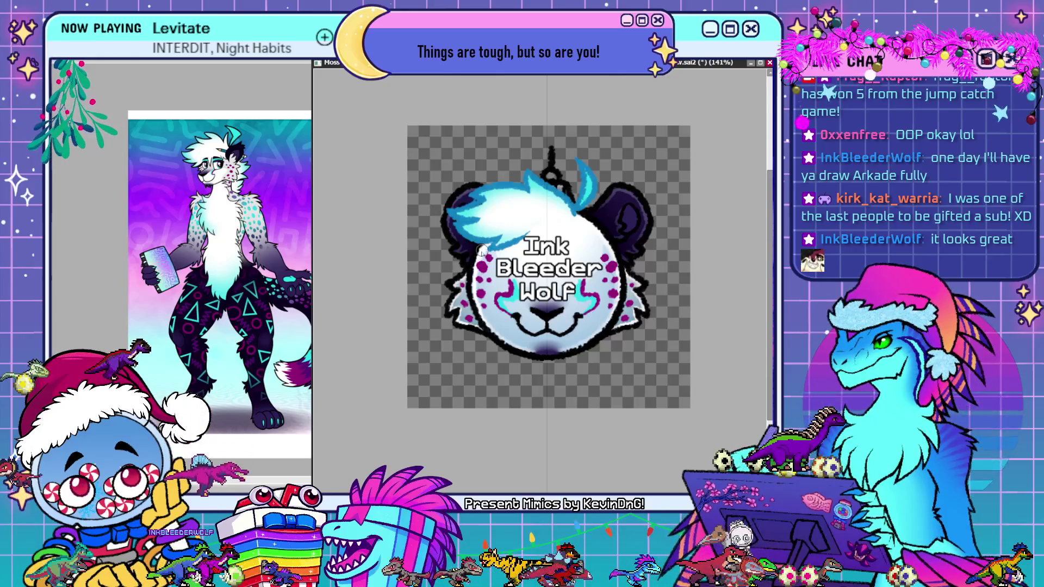
mouse_move(468, 239)
left_mouse_down()
mouse_move(544, 356)
mouse_move(626, 250)
left_mouse_up()
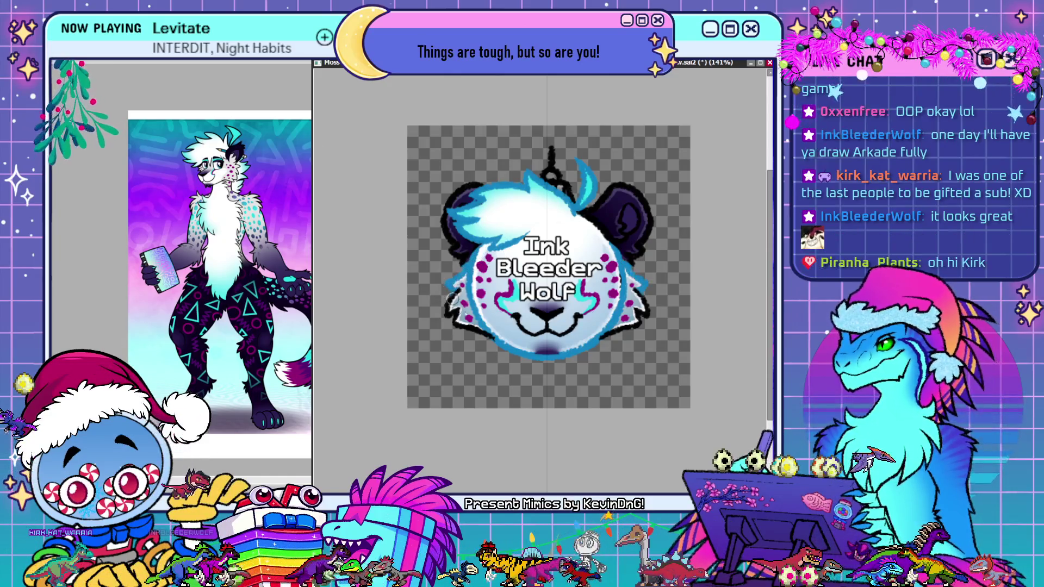
left_click_drag(453, 300, 448, 294)
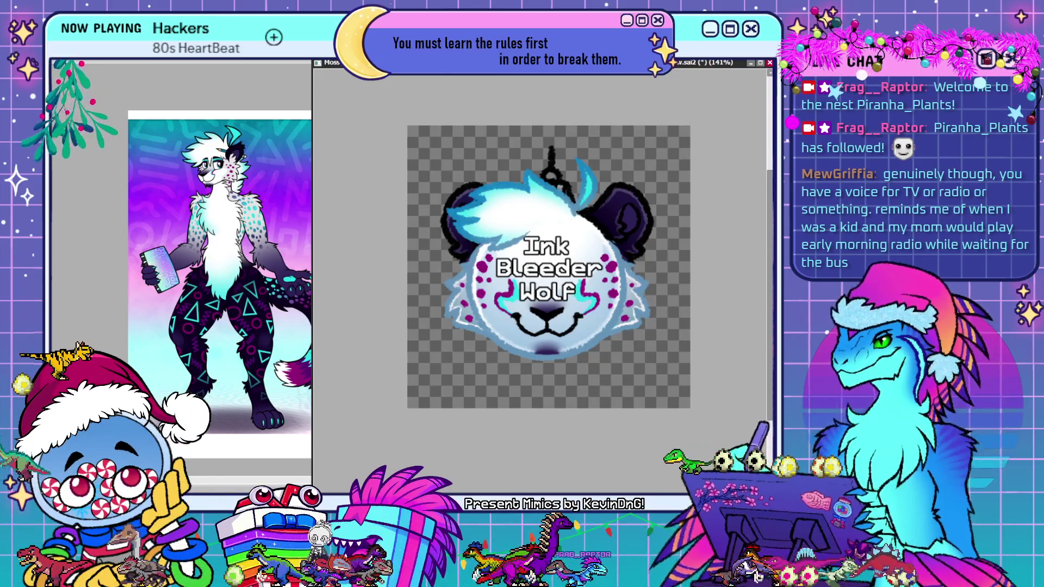
Paint purple over the dark left ear and the ornament hook
left_click_drag(449, 229, 460, 184)
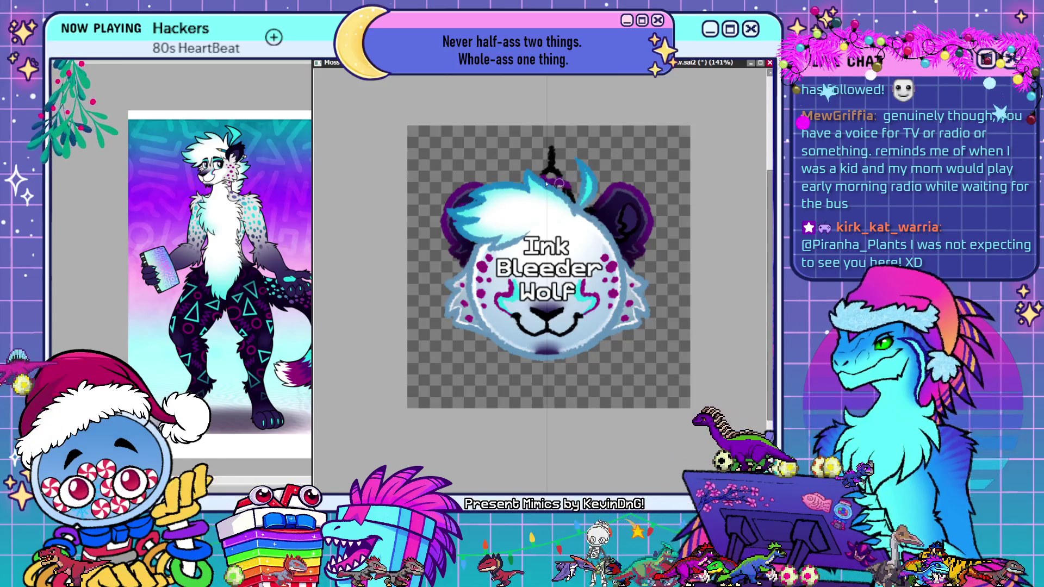
left_click_drag(560, 184, 552, 155)
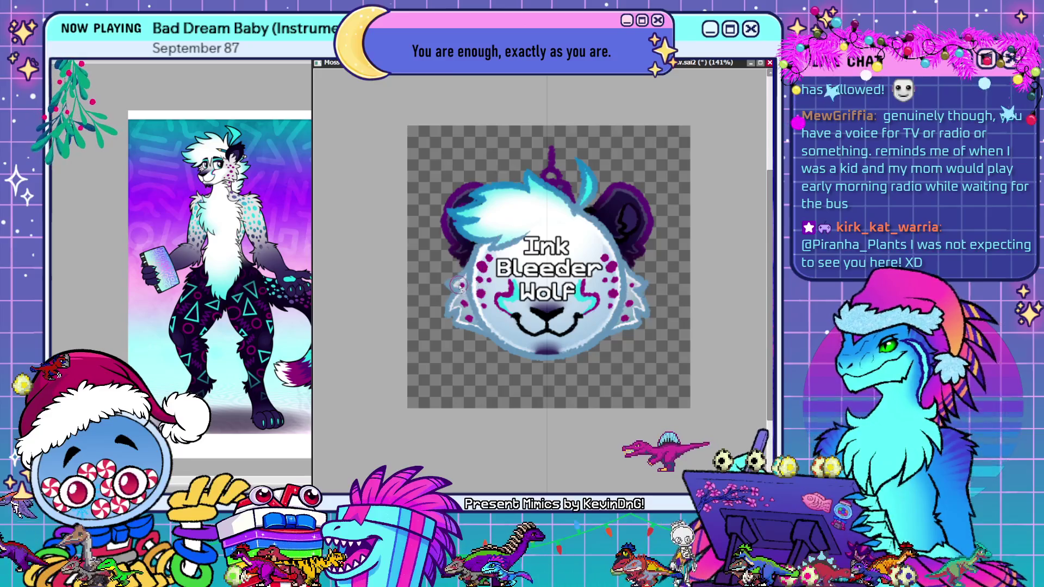
Brush mirrored light blue fur marks onto both cheeks with symmetry on
left_click_drag(457, 283, 468, 316)
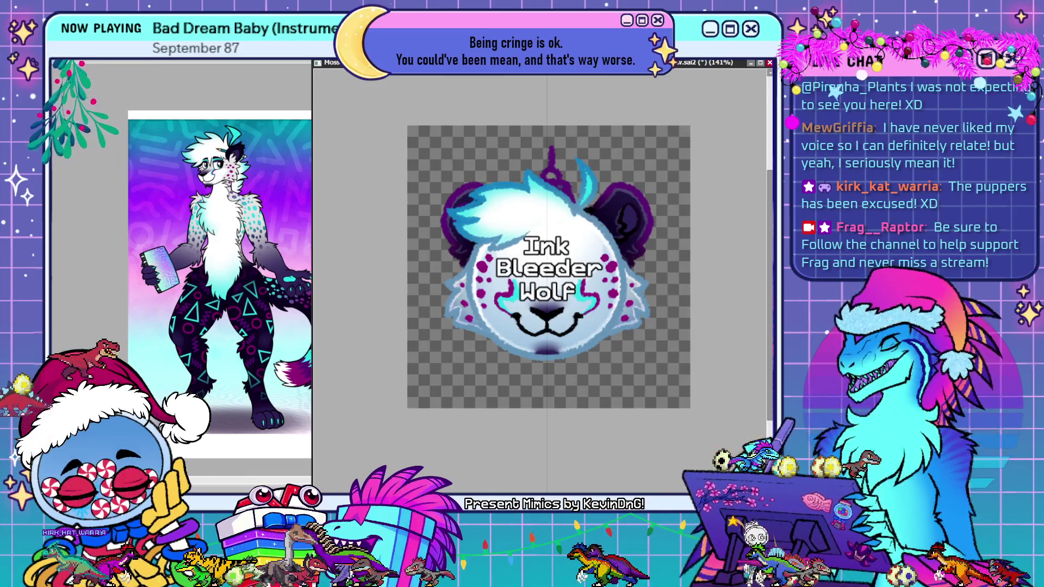
Compare the white fur tuft with undo and redo, then save the wolf ornament .sai2 file
key("ctrl+z")
key("ctrl+y")
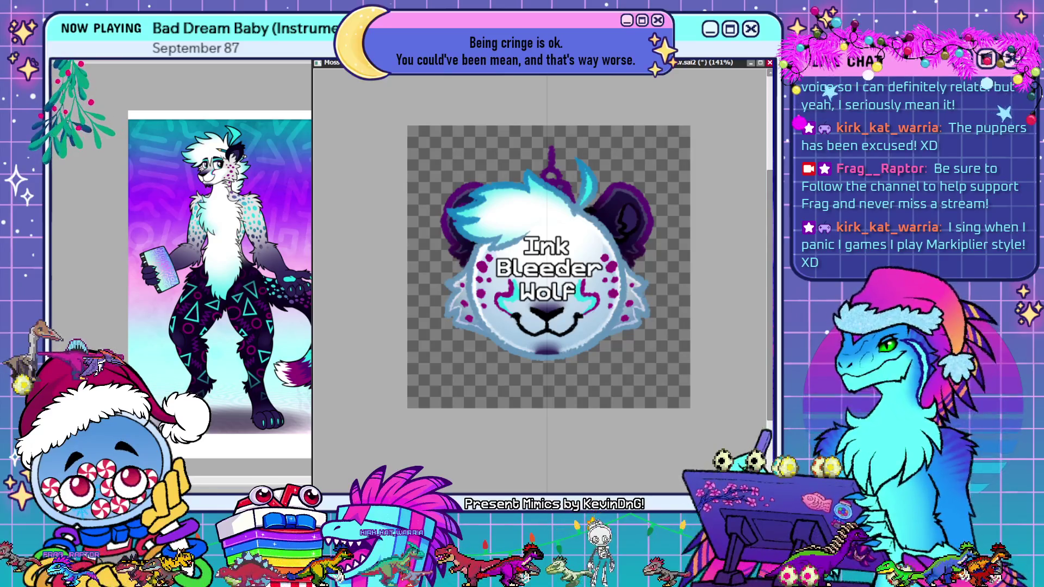
left_click(241, 429)
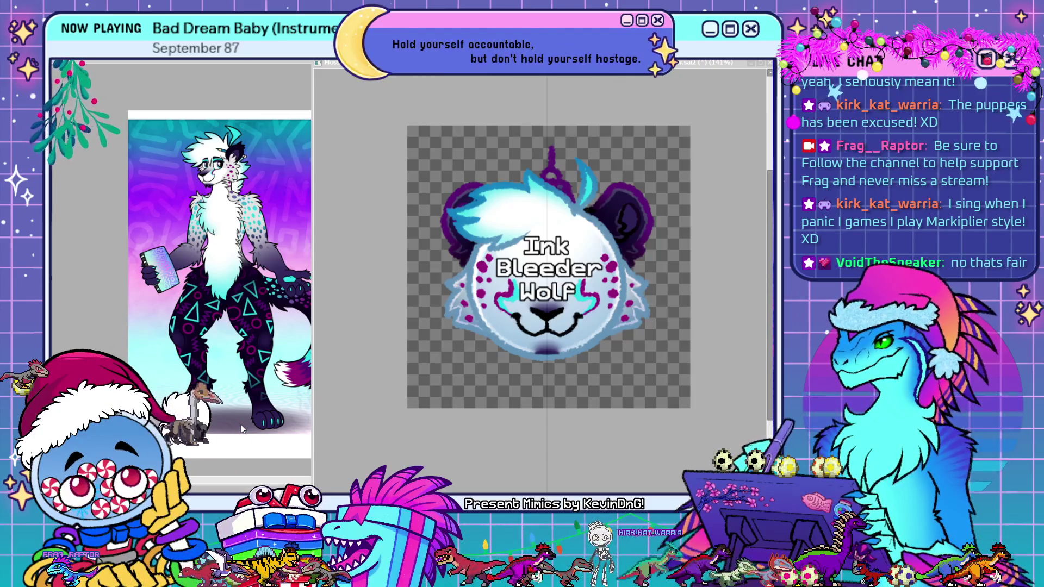
key("ctrl+s")
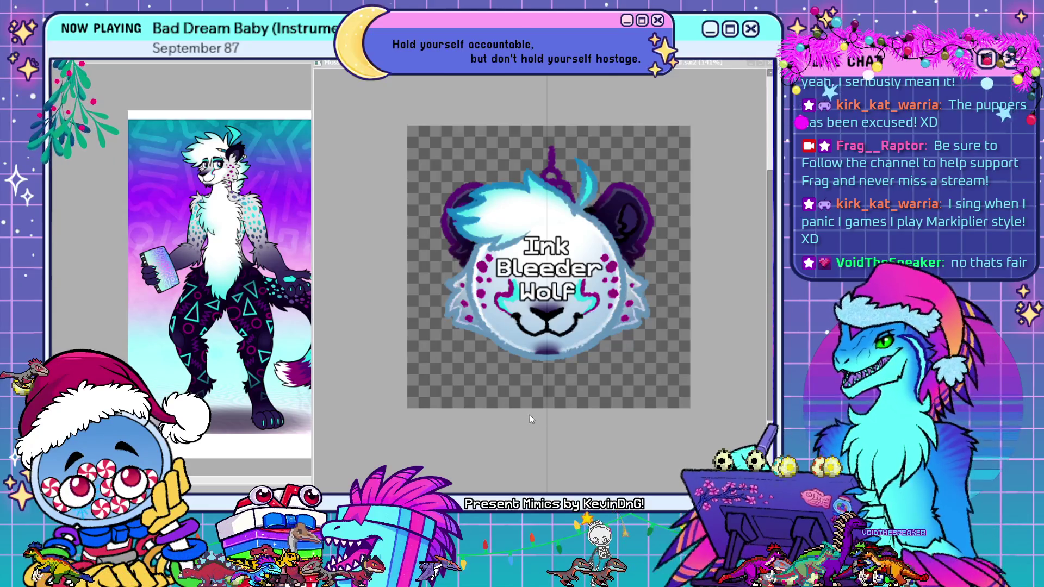
Export the wolf ornament as PNG and paste it into the sheet's empty bottom-row slot
left_click(568, 454)
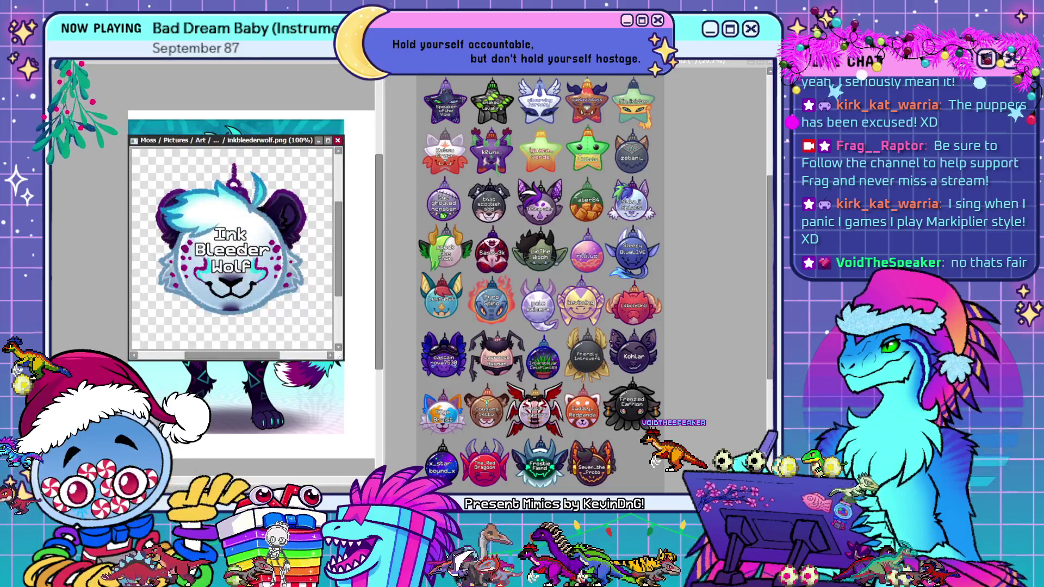
left_click(578, 383)
key("ctrl+v")
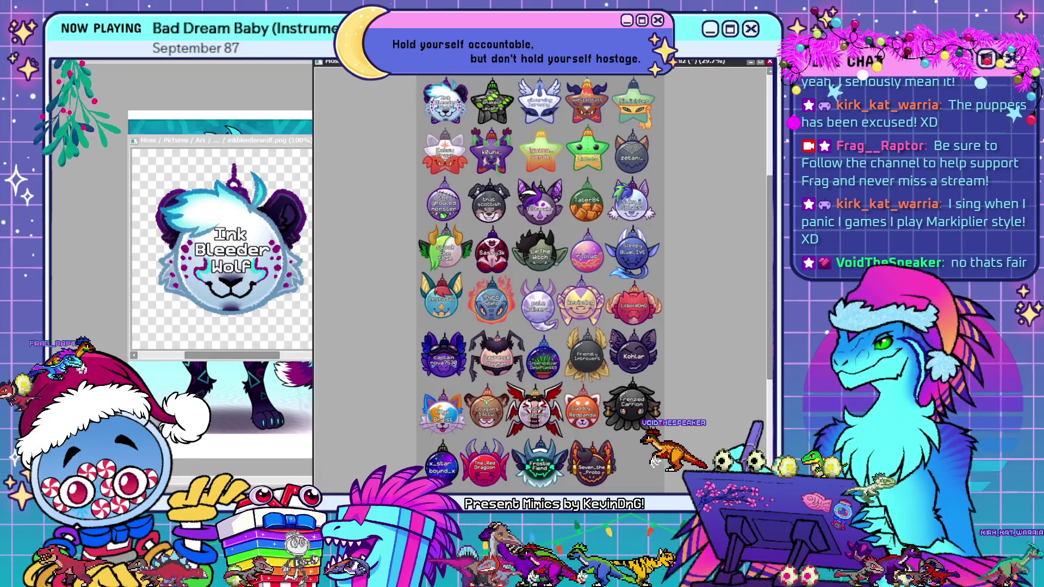
left_click_drag(539, 245, 672, 475)
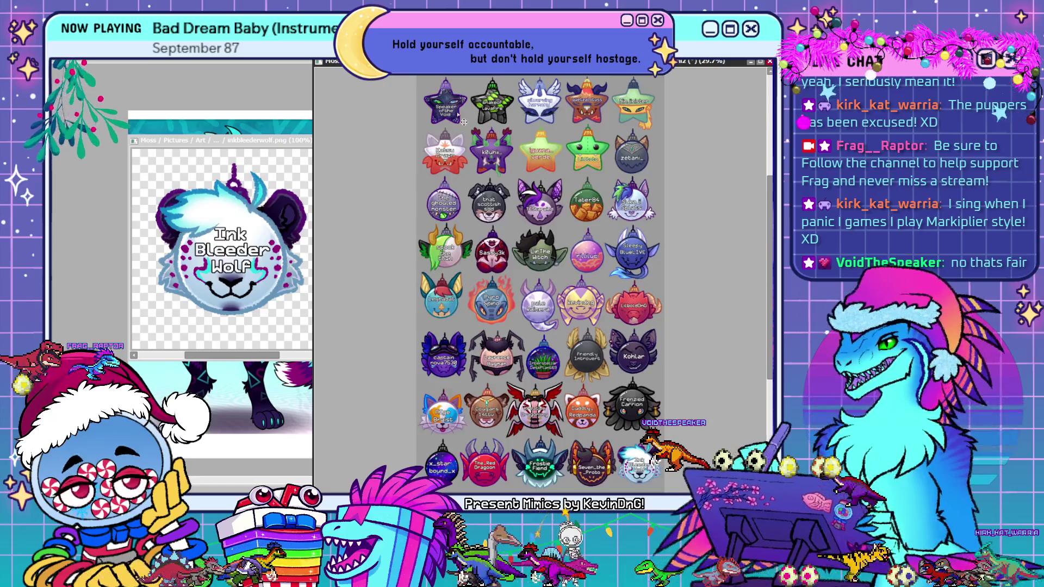
left_click(312, 129)
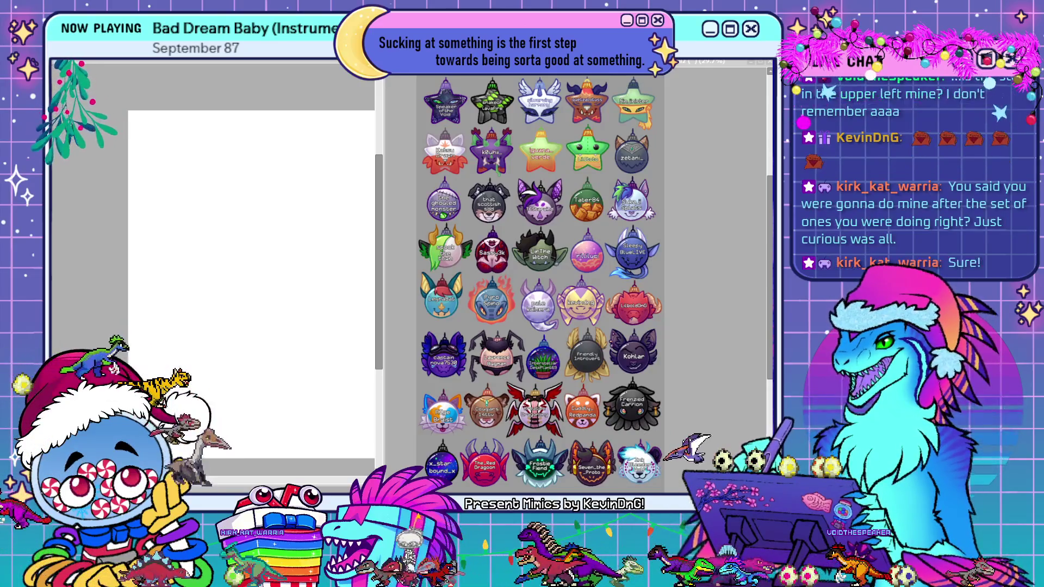
Zoom the ornament sheet from 100% out to about 30% to show the full badge grid
scroll(435, 79, "up", 3)
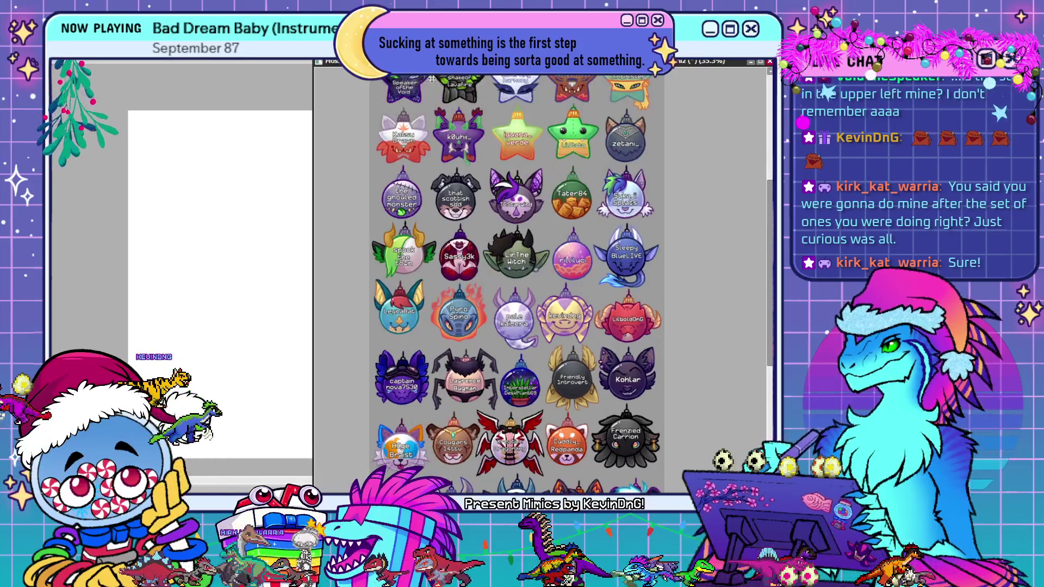
scroll(489, 147, "down", 3)
scroll(494, 151, "up", 2)
scroll(494, 151, "up", 3)
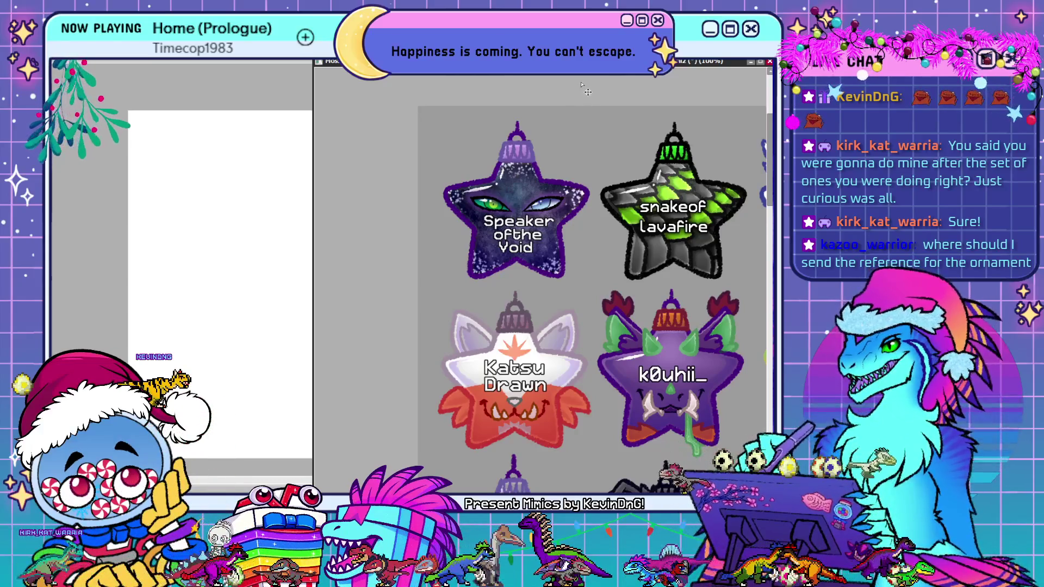
scroll(587, 92, "up", 1)
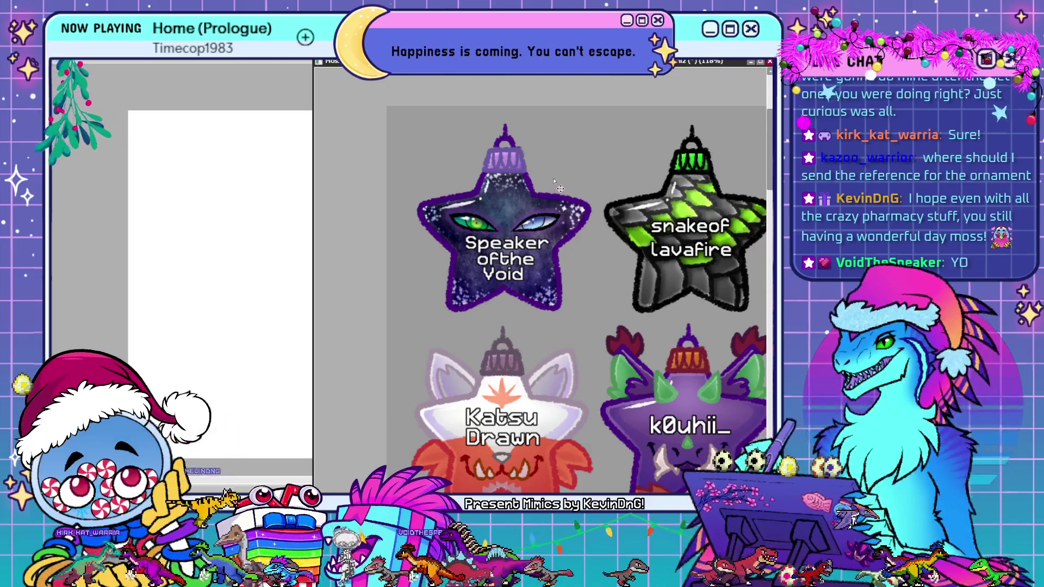
scroll(560, 182, "down", 2)
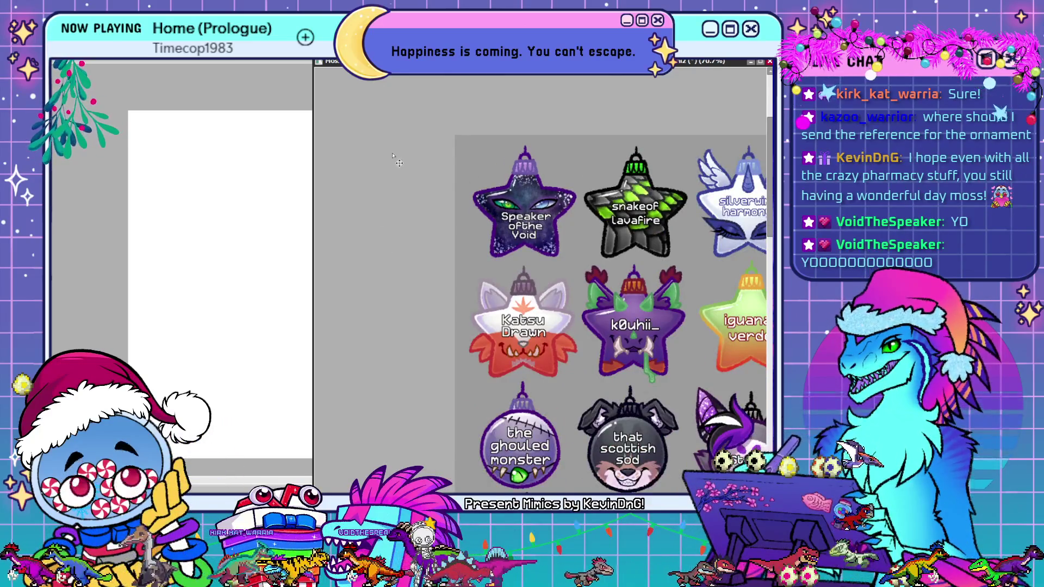
scroll(356, 204, "down", 2)
scroll(610, 460, "up", 1)
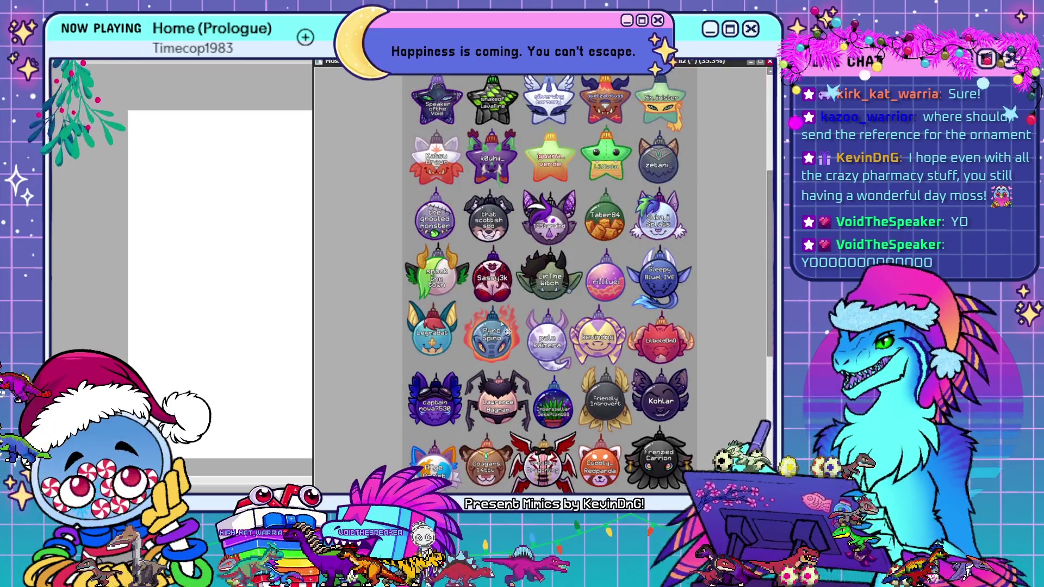
scroll(501, 323, "down", 1)
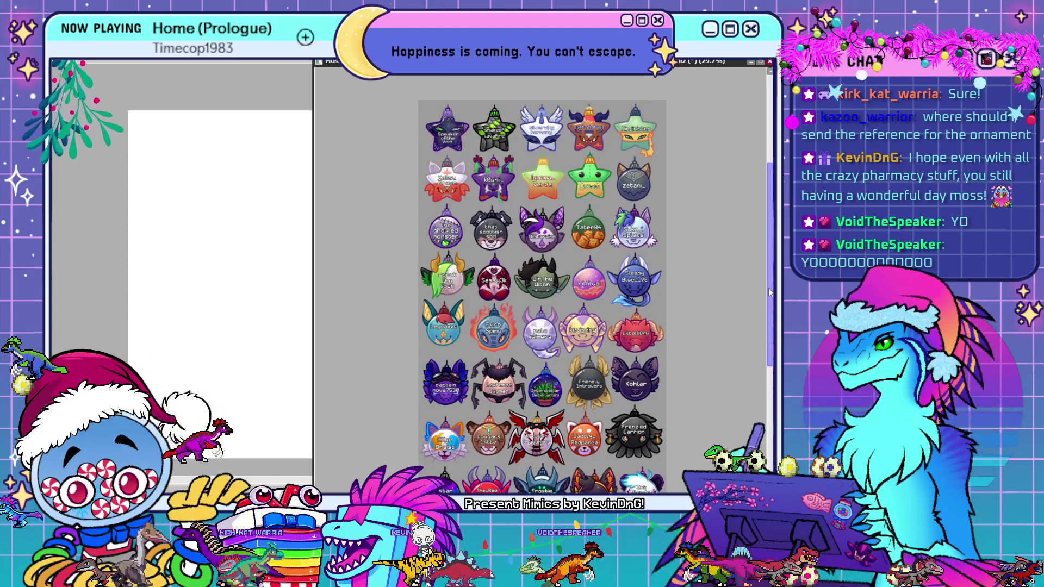
scroll(770, 307, "down", 1)
mouse_move(769, 307)
left_mouse_down()
mouse_move(769, 317)
mouse_move(771, 300)
left_mouse_up()
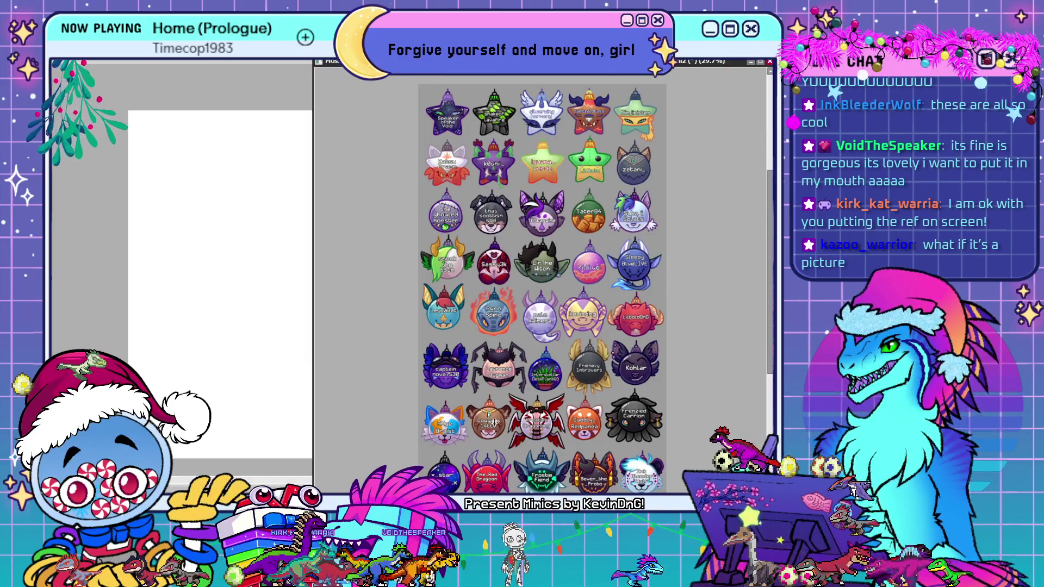
scroll(489, 415, "down", 1)
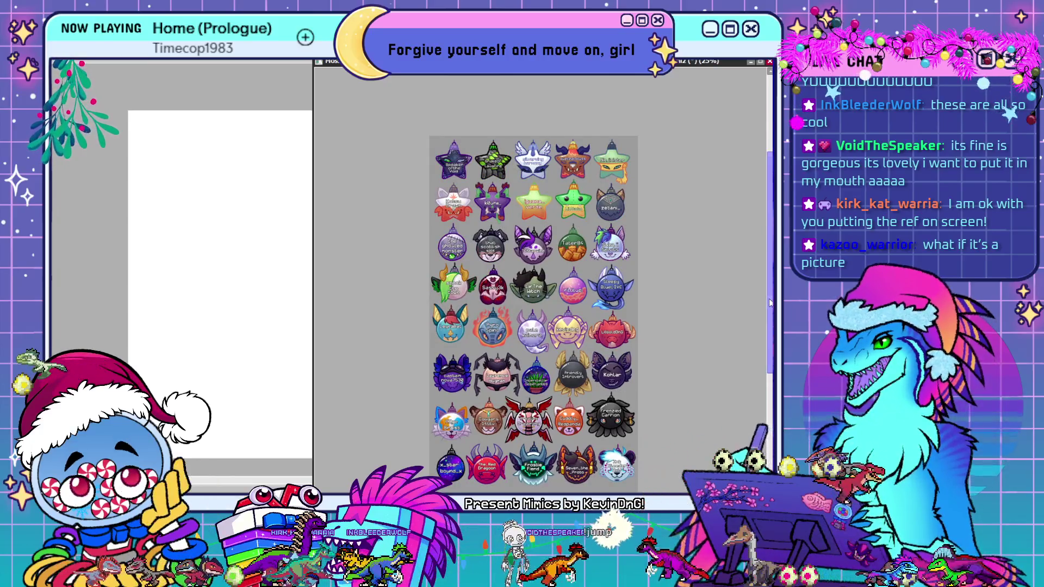
scroll(769, 303, "down", 2)
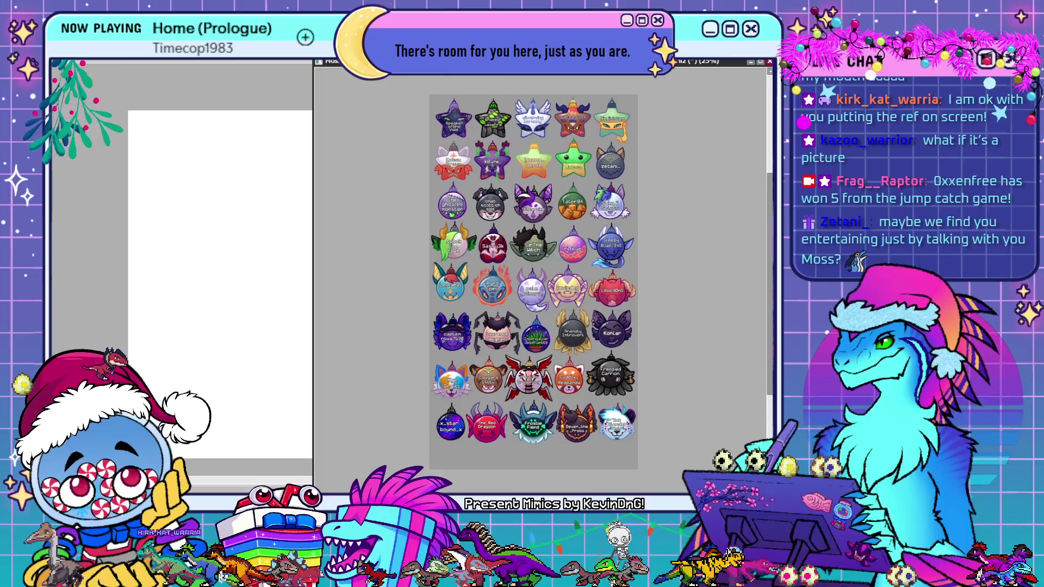
key("ctrl+v")
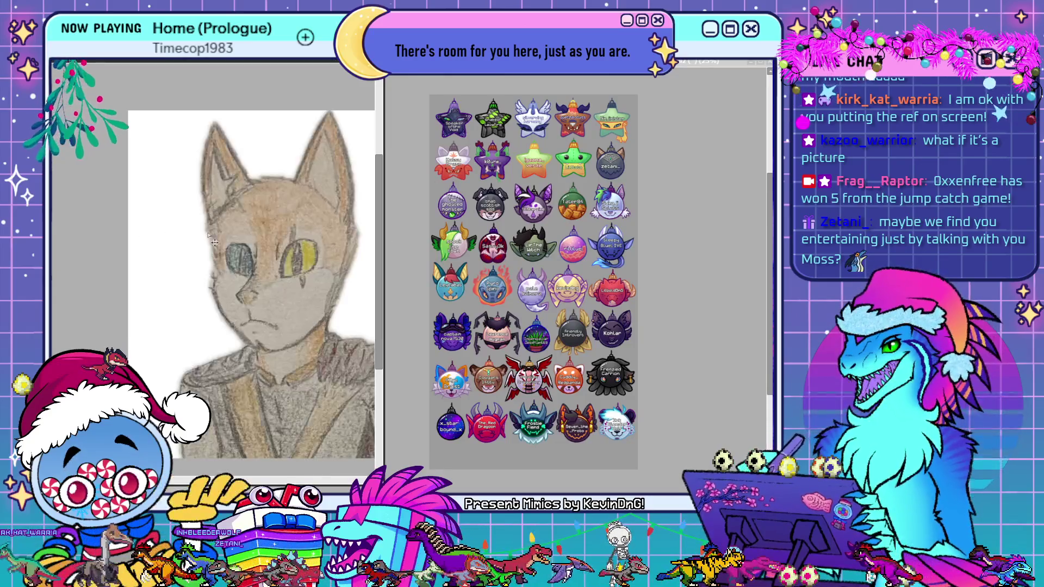
Zoom the cat reference to fit and move the blank gift new.sai2 window over the badge grid
scroll(222, 264, "down", 2)
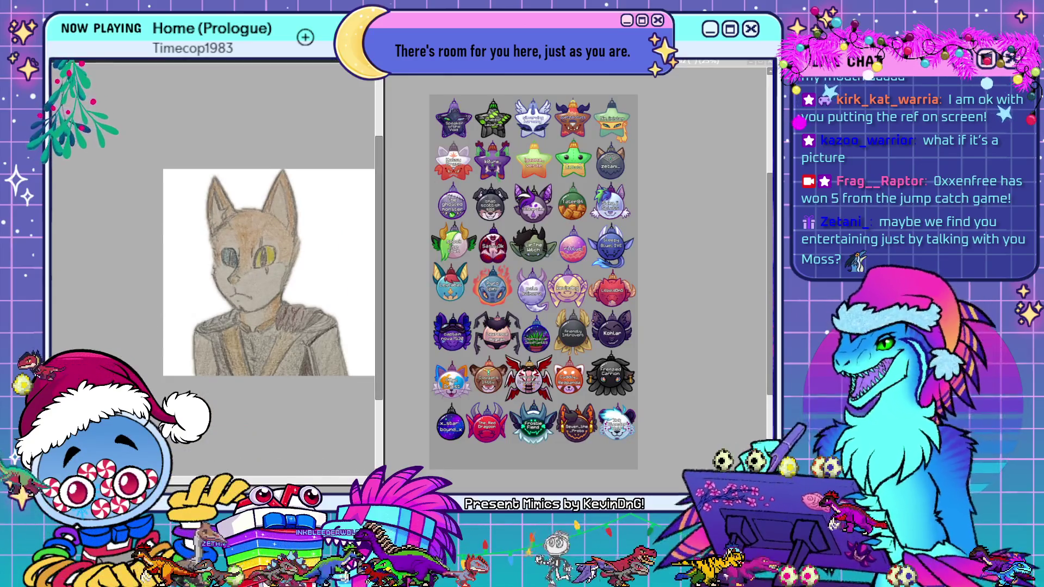
scroll(316, 354, "up", 2)
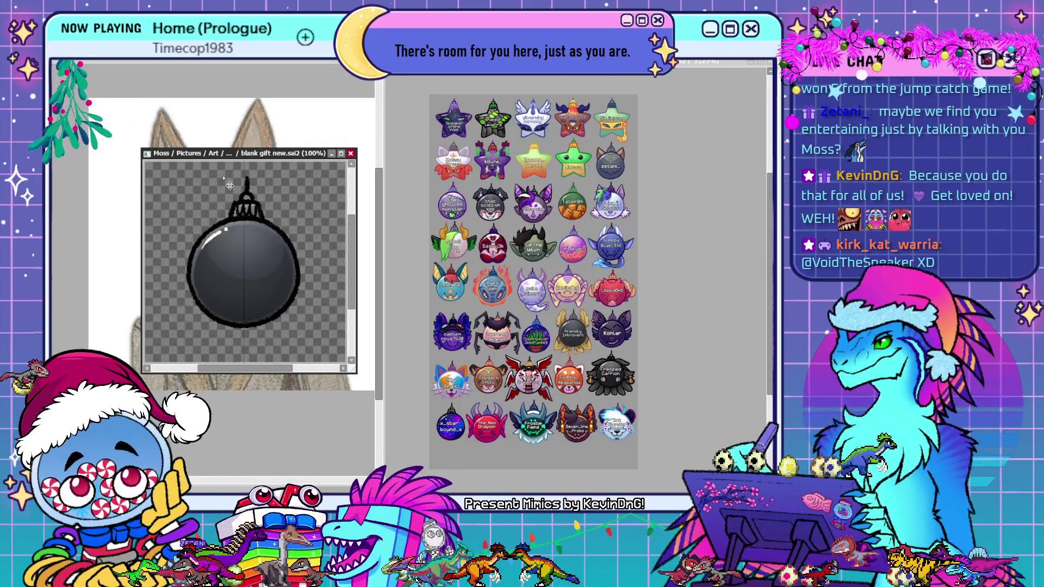
mouse_move(231, 156)
left_mouse_down()
mouse_move(409, 179)
mouse_move(474, 50)
mouse_move(477, 61)
left_mouse_up()
Maximize and widen the blank gift canvas, enlarge the brush, and paint the lower half beige
double_click(490, 64)
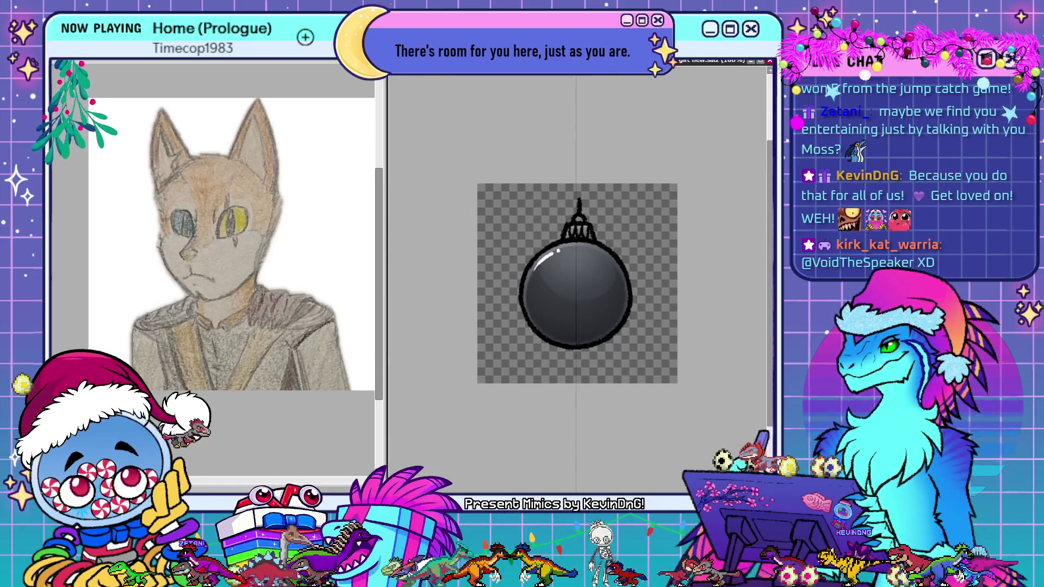
left_click_drag(387, 155, 314, 148)
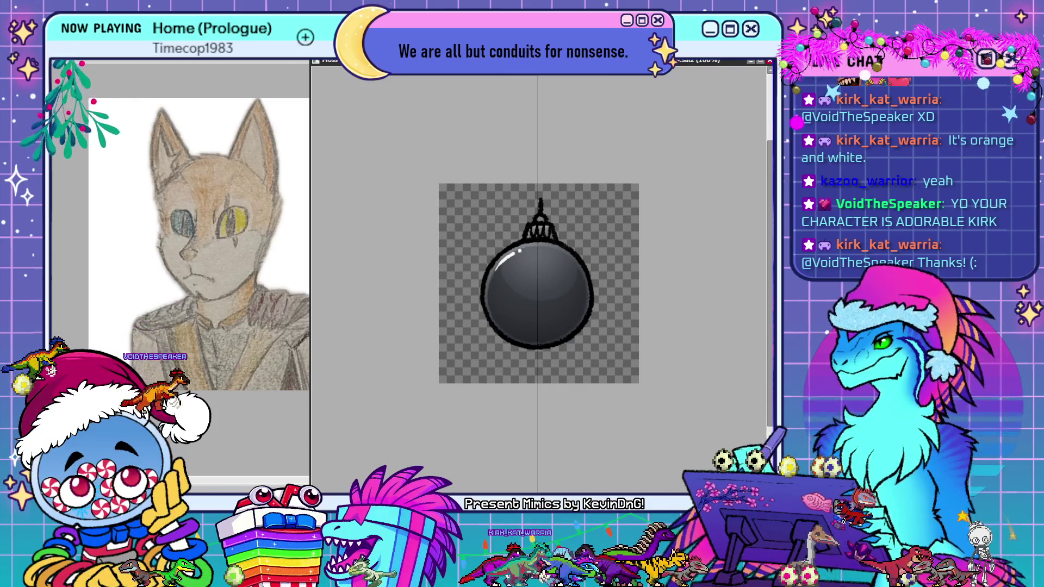
key("bracketright")
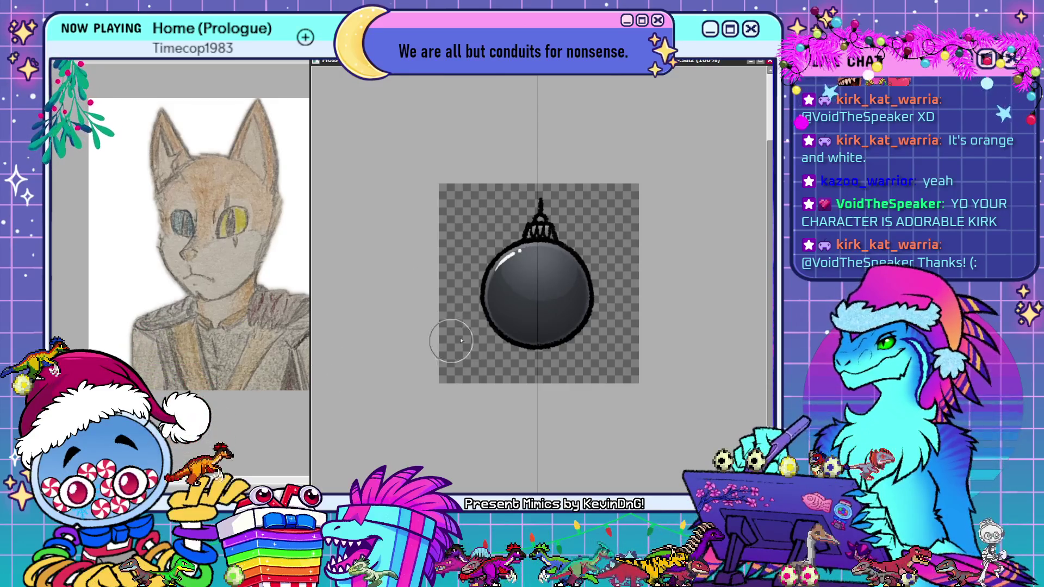
left_click_drag(478, 369, 643, 303)
Paint the ornament's dark upper half beige and paste the commissioner's username onto it
mouse_move(527, 298)
left_mouse_down()
mouse_move(577, 258)
mouse_move(602, 270)
left_mouse_up()
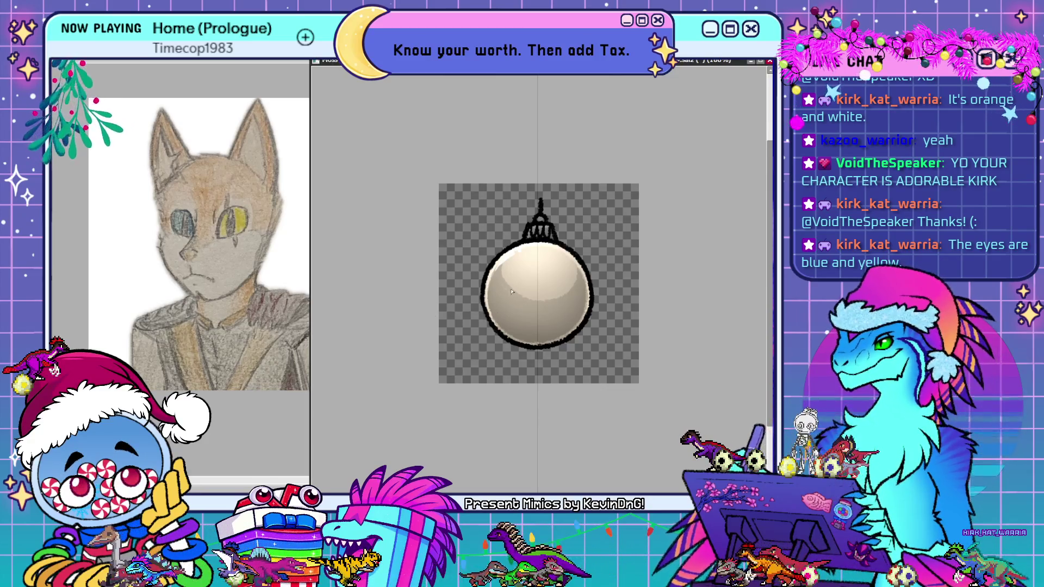
key("ctrl+v")
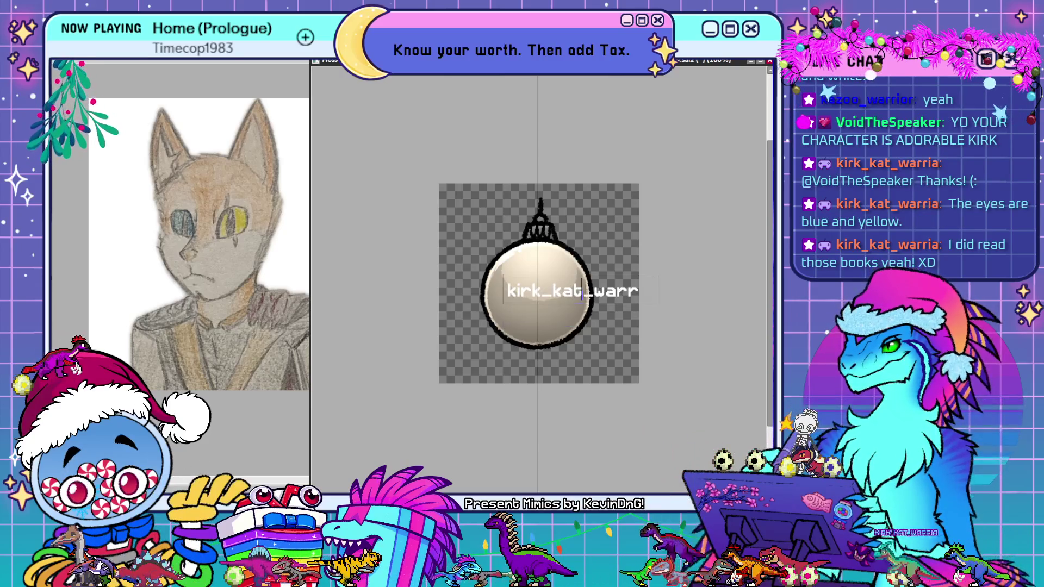
Break the kirk_kat_warria name label onto two lines and nudge it up-left on the ball
left_click(585, 291)
key("Return")
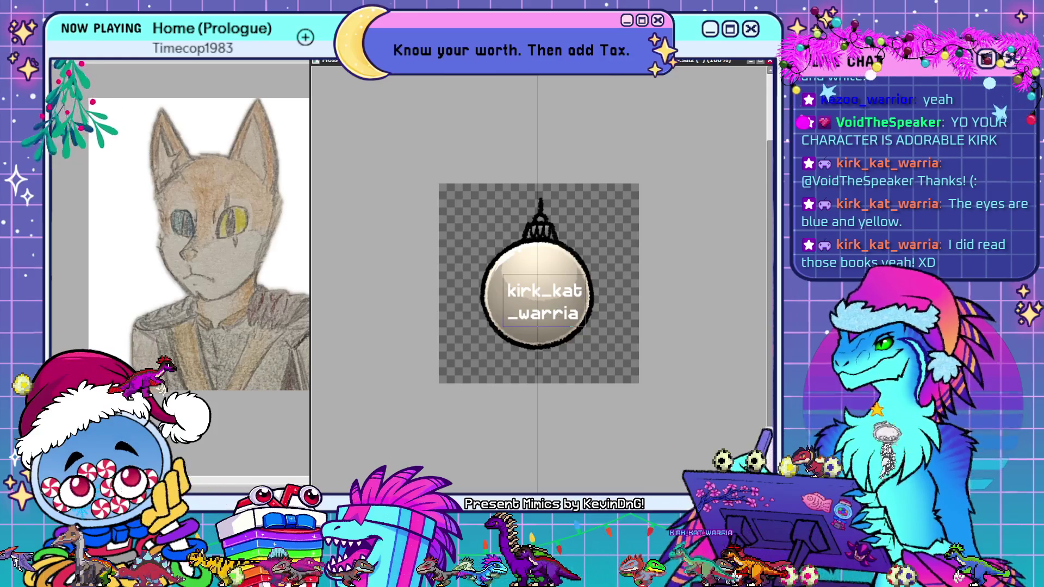
left_click_drag(535, 303, 529, 293)
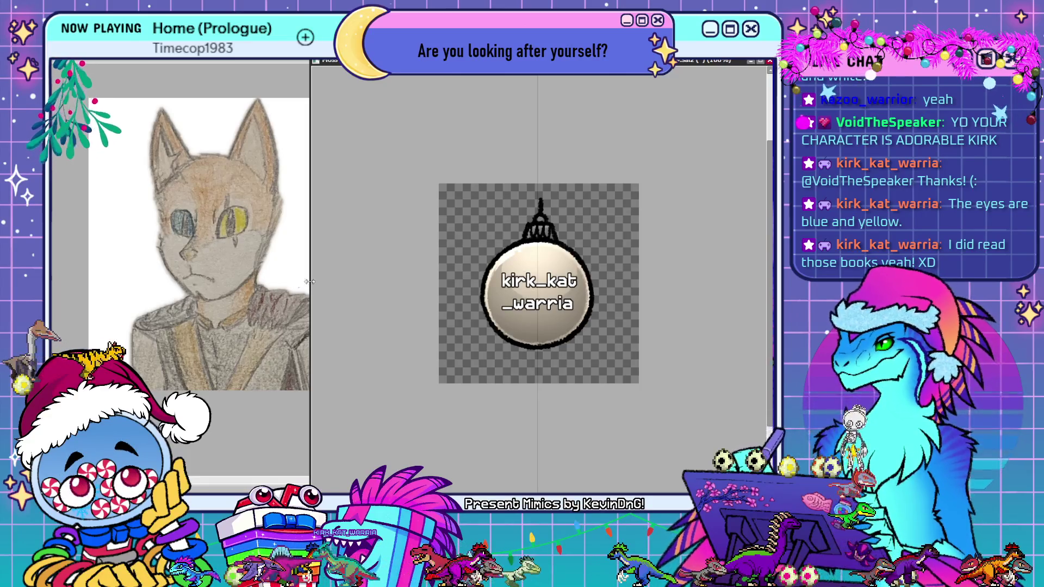
left_click_drag(450, 252, 589, 291)
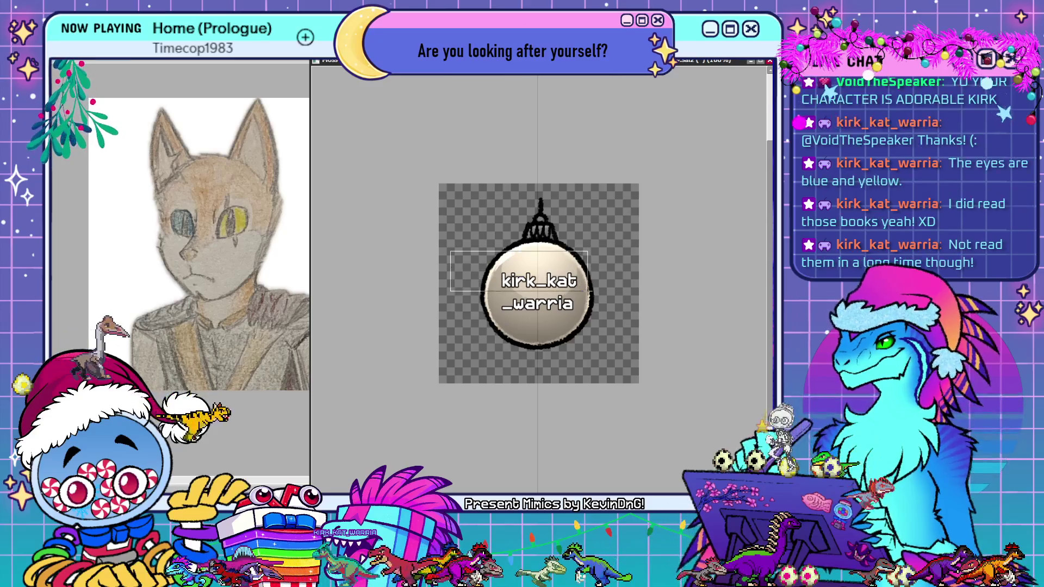
scroll(524, 310, "up", 2)
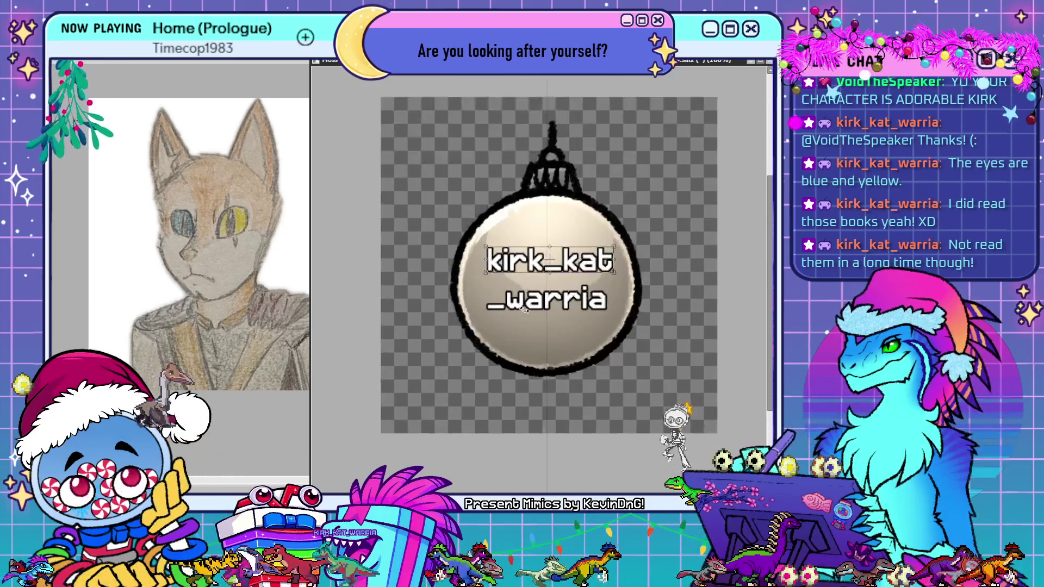
left_click_drag(586, 254, 592, 265)
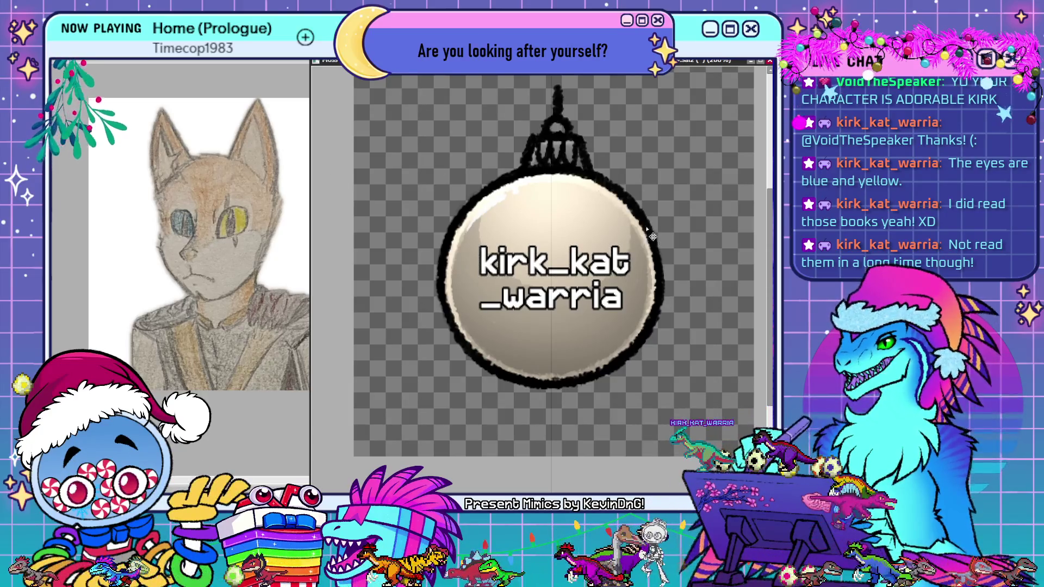
left_click_drag(651, 242, 651, 240)
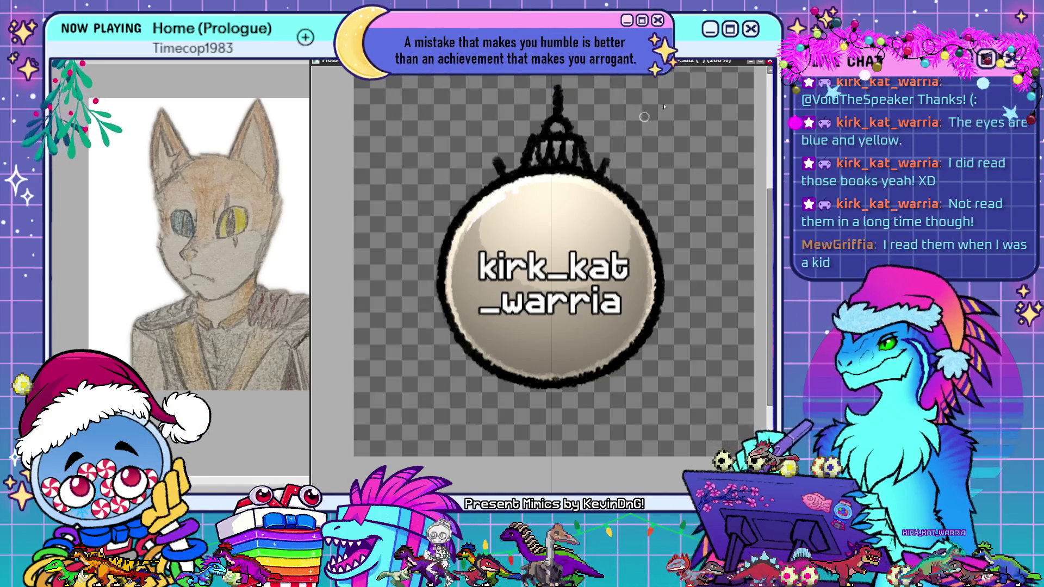
Draw mirrored black cat ear outlines from the ornament sides up to the cap
left_click_drag(603, 163, 680, 95)
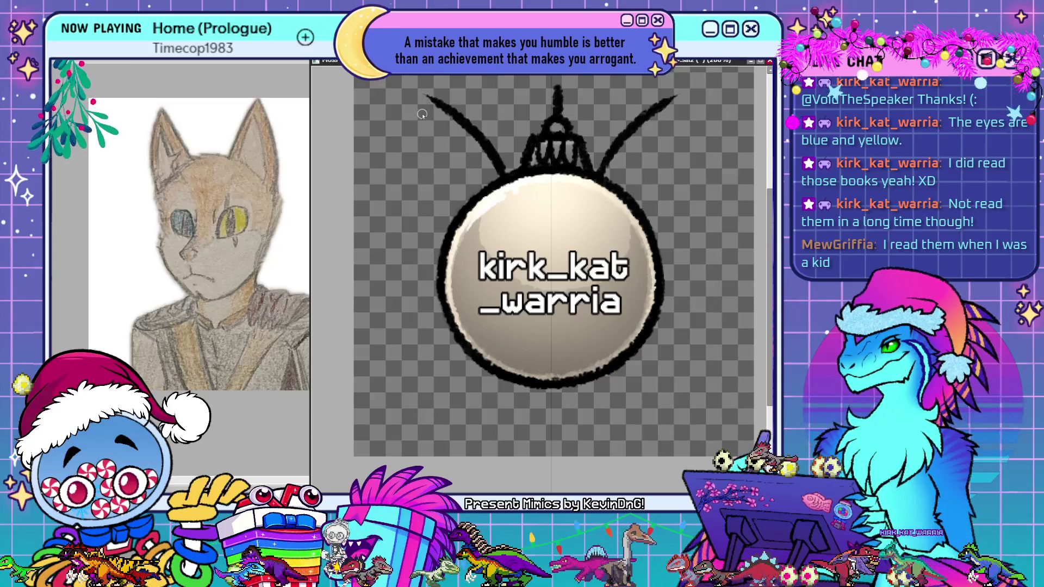
left_click_drag(426, 96, 447, 254)
key("ctrl+z")
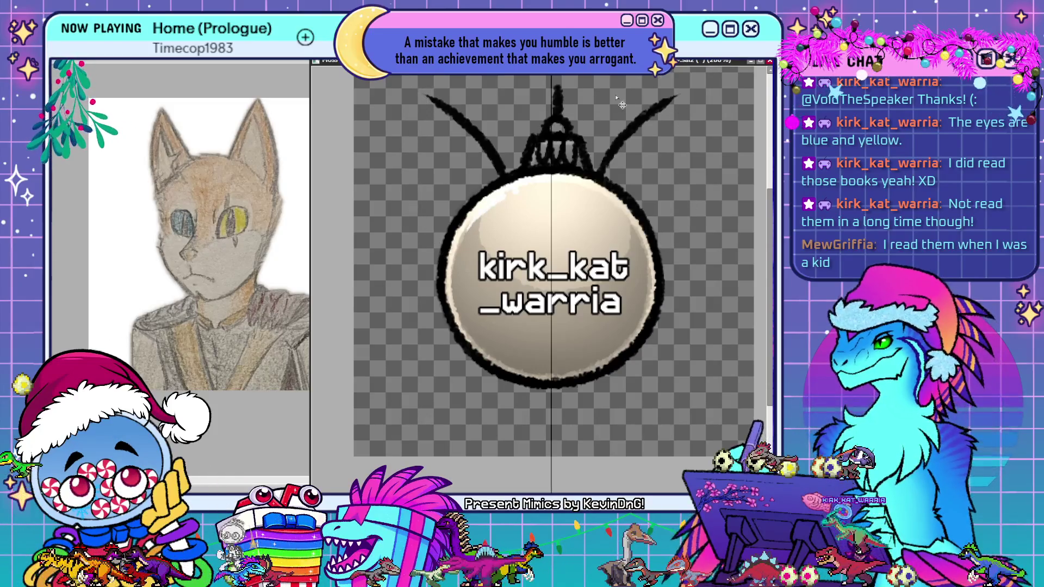
key("ctrl+z")
left_click_drag(452, 118, 440, 255)
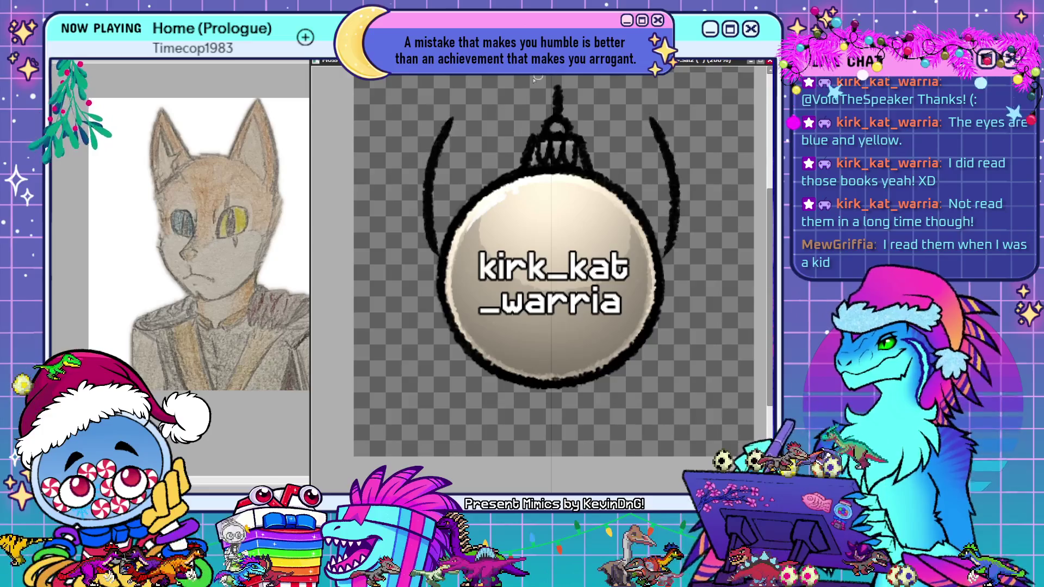
left_click_drag(450, 116, 518, 166)
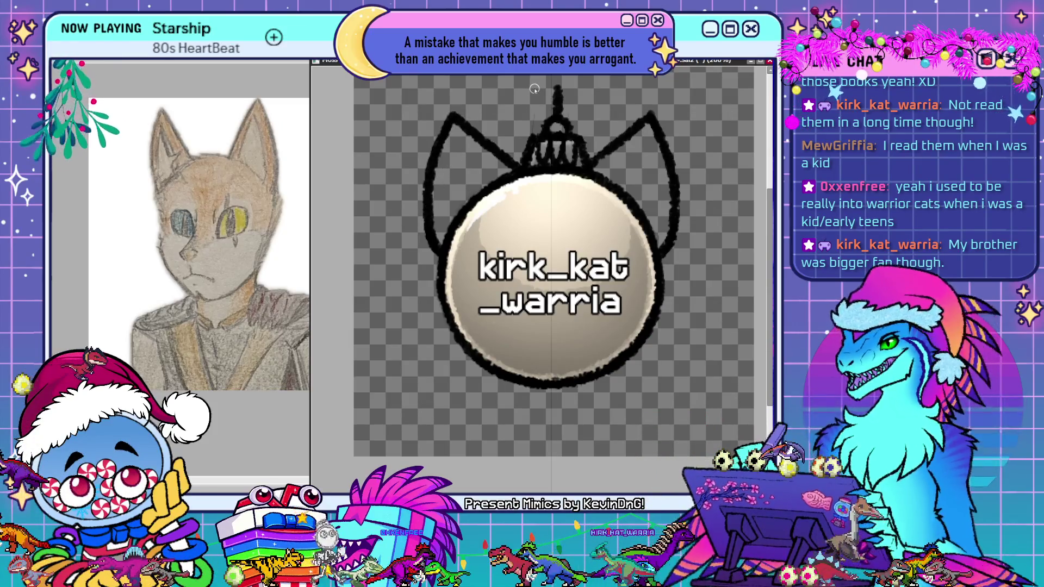
Add inner ear lines with a zigzag notch, then a V-shaped mouth stroke below the name
left_click_drag(452, 146, 440, 234)
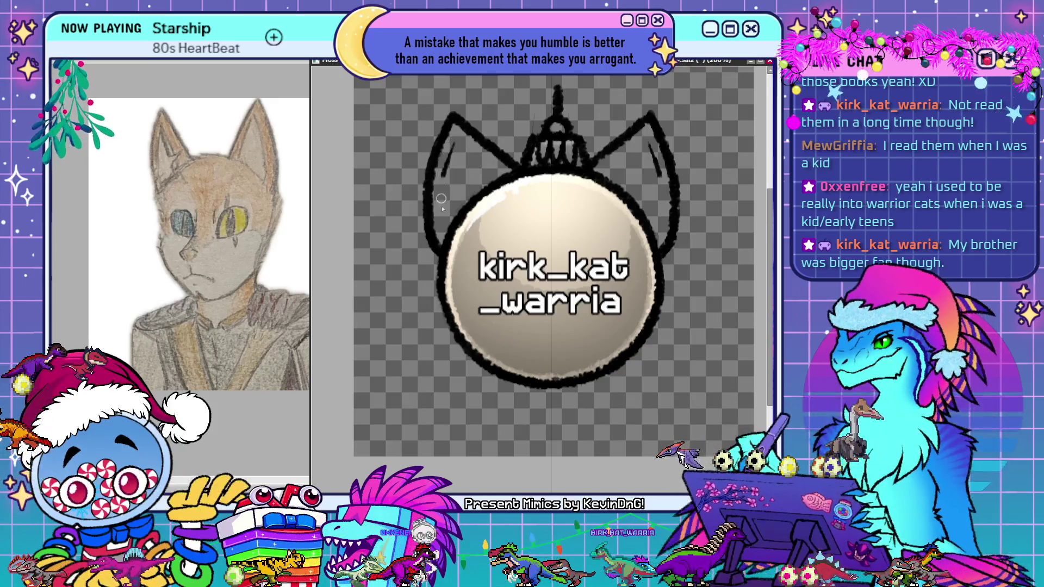
left_click_drag(455, 144, 472, 164)
left_click_drag(647, 143, 631, 164)
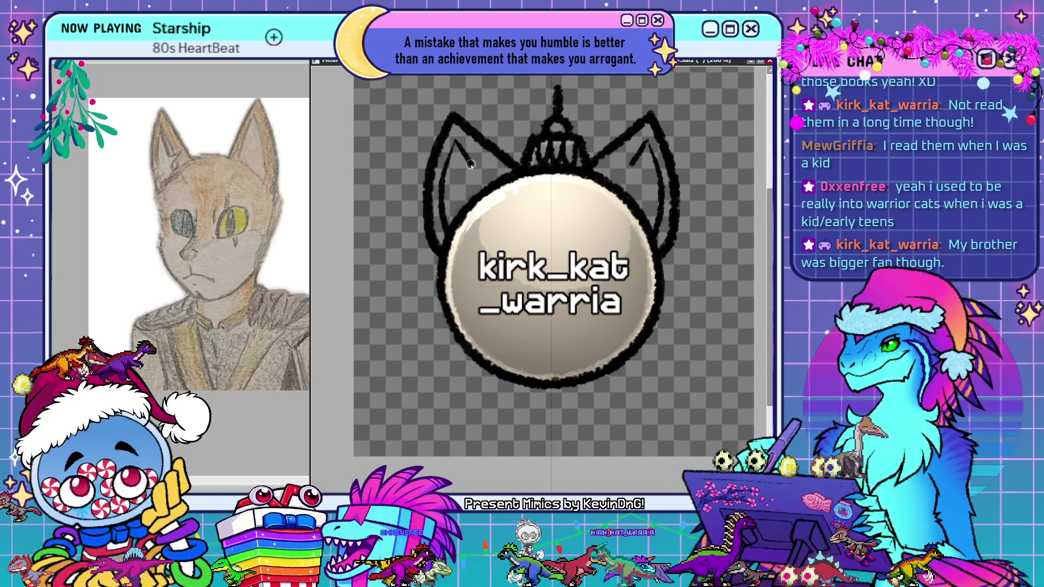
key("ctrl+z")
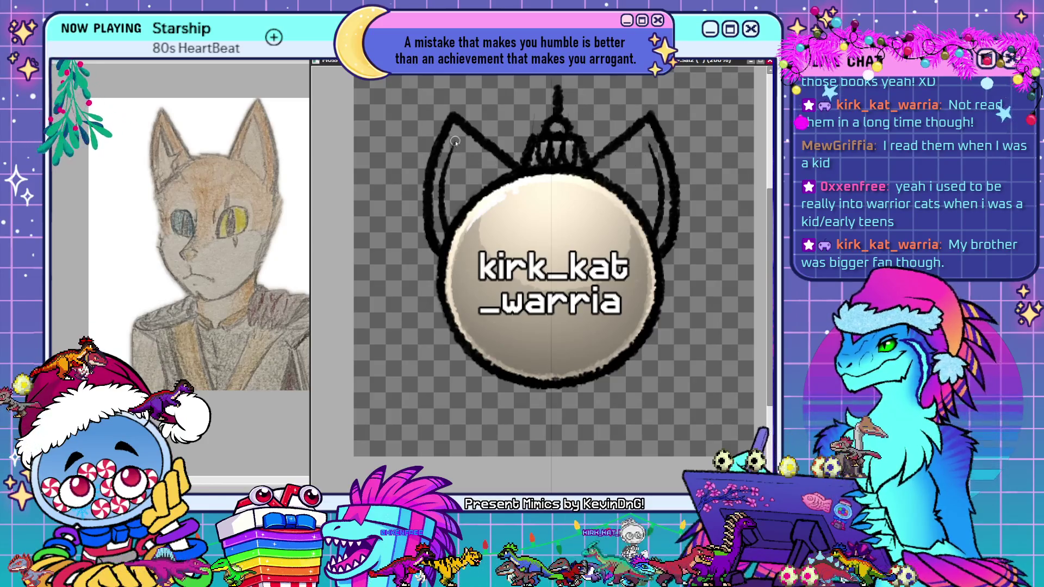
left_click_drag(453, 135, 489, 178)
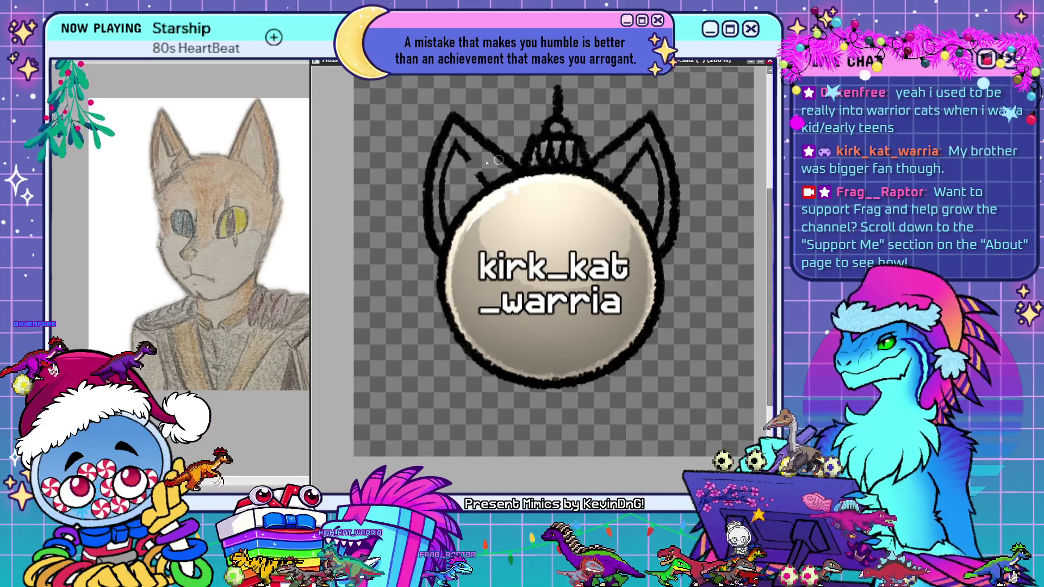
left_click_drag(492, 159, 478, 170)
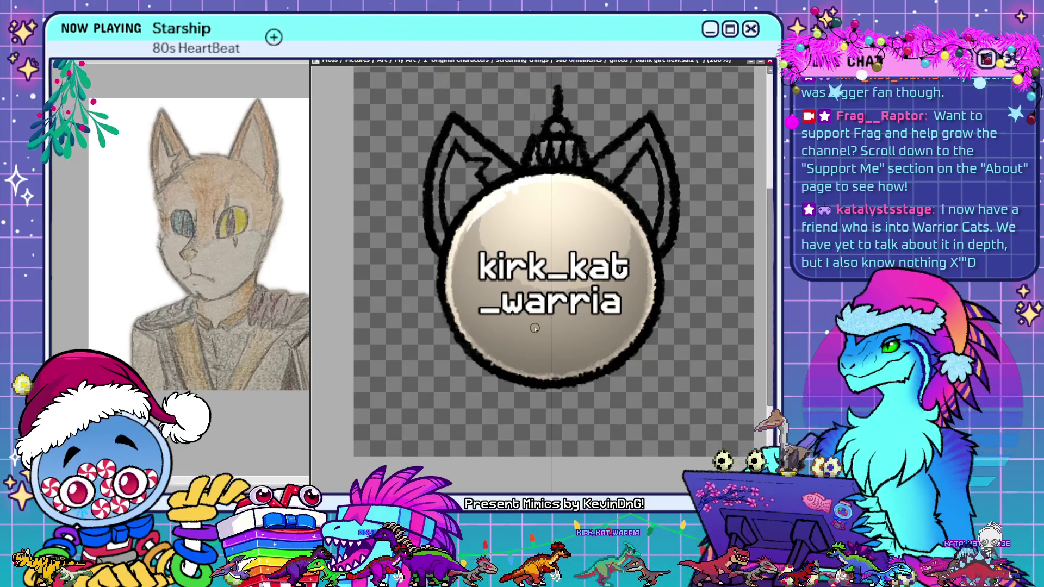
left_click_drag(533, 329, 561, 326)
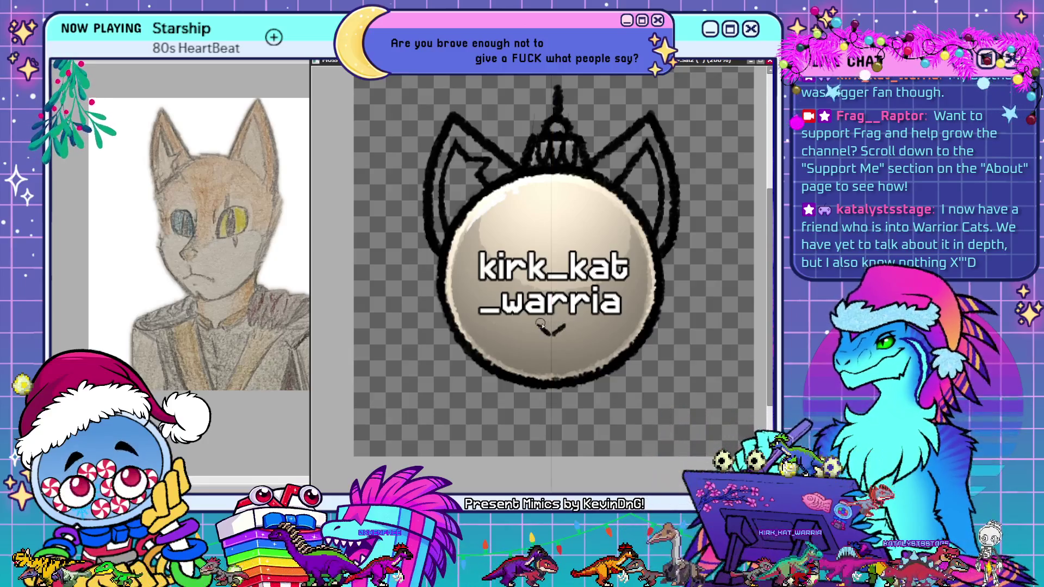
Shape the cat's nose and mouth under the name, then mirror the canvas view to check it
left_click_drag(563, 325, 554, 329)
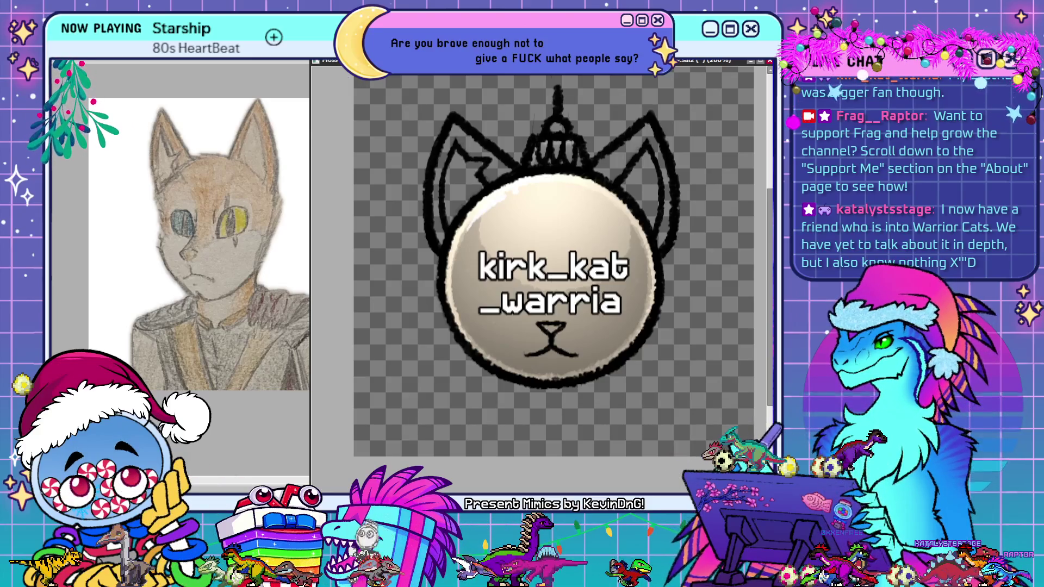
key("h")
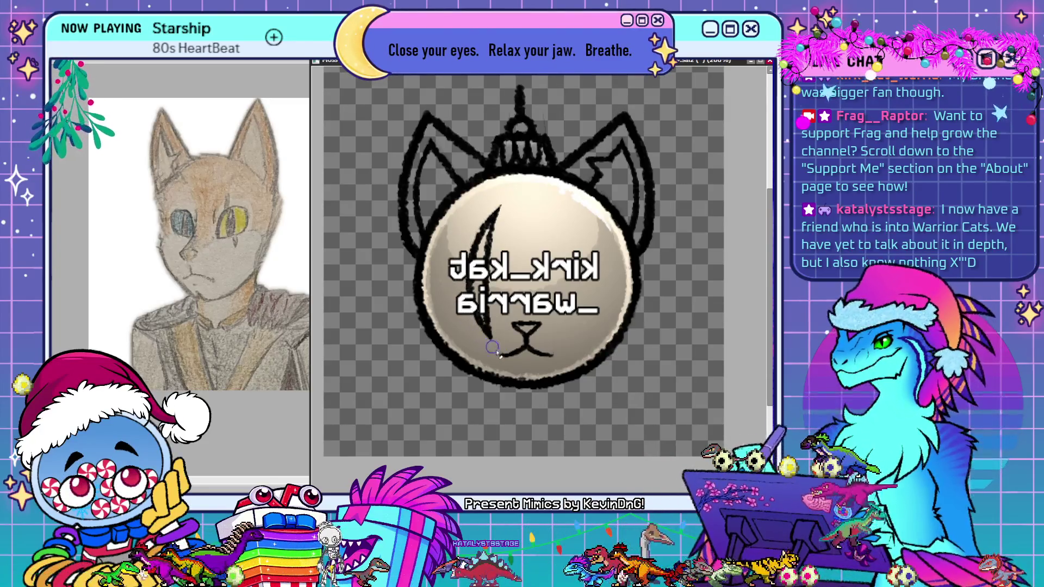
Flip the canvas view back to its normal orientation
key("h")
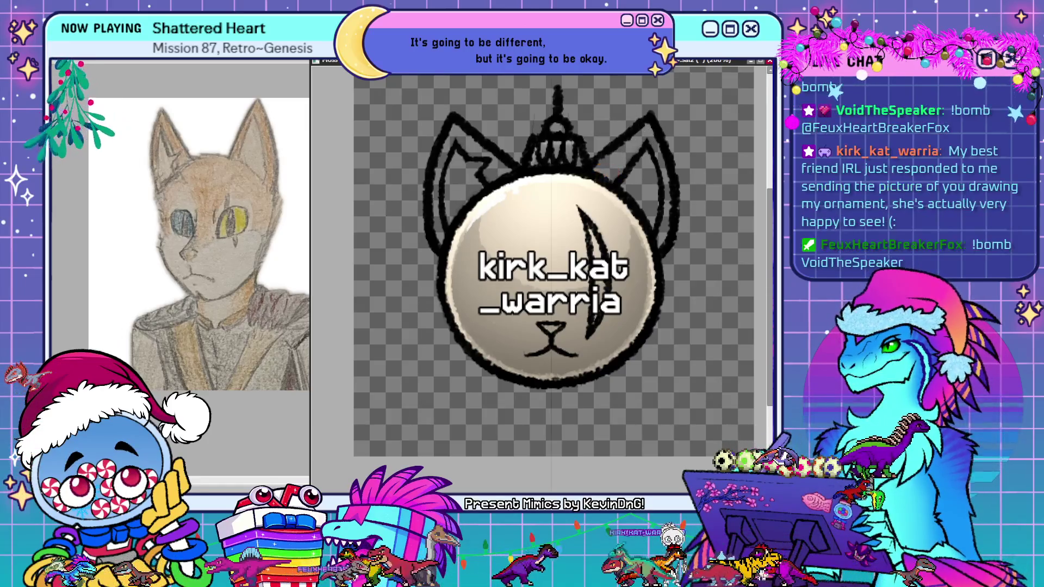
Fill both ears tan, remove the grey gloss for a flat cream face, and add white inner-ear fur
mouse_move(641, 137)
left_mouse_down()
mouse_move(601, 163)
mouse_move(646, 136)
left_mouse_up()
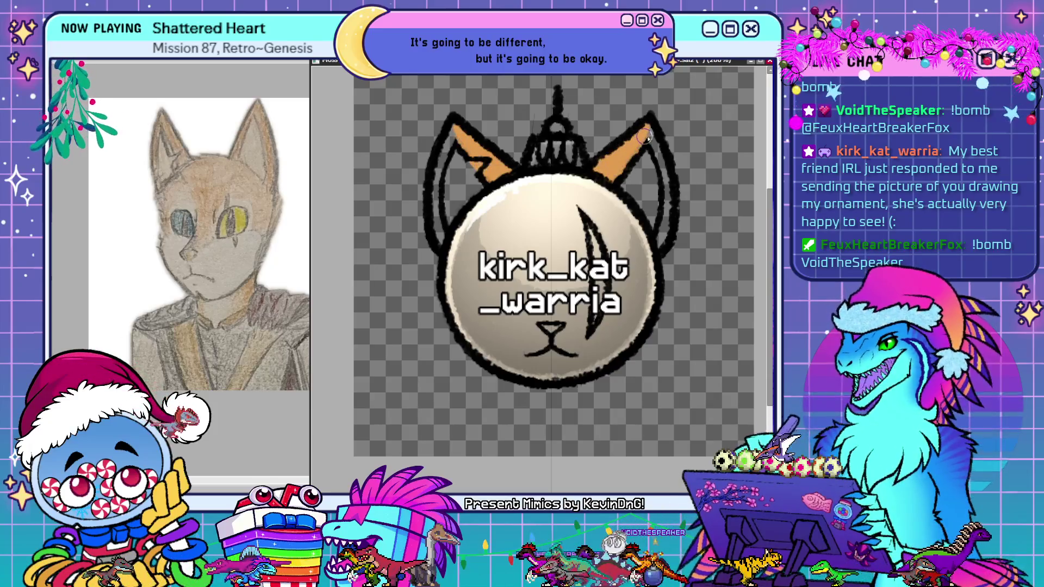
mouse_move(464, 130)
left_mouse_down()
mouse_move(454, 128)
mouse_move(444, 174)
mouse_move(449, 136)
mouse_move(446, 217)
left_mouse_up()
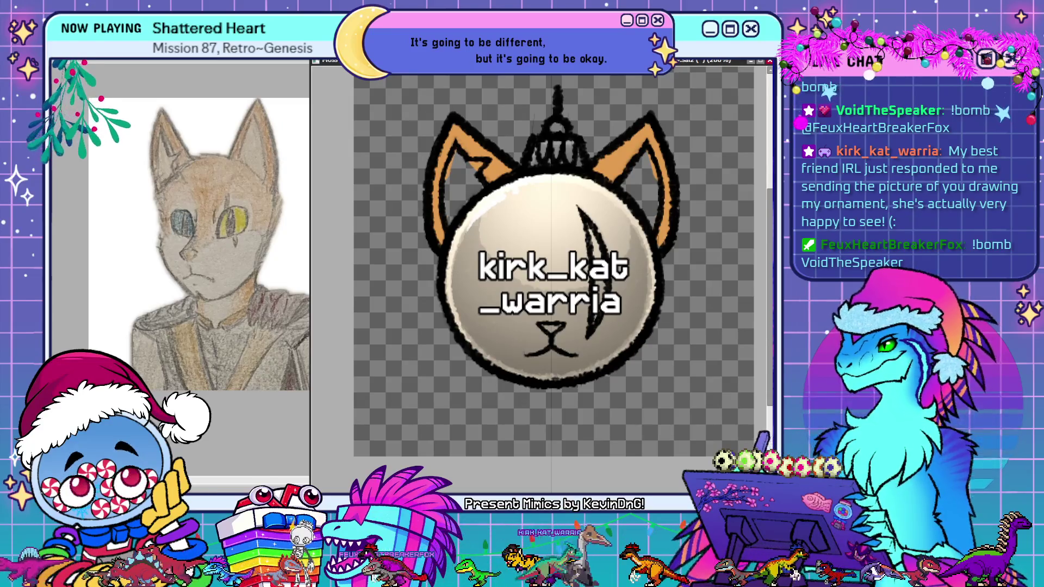
key("ctrl+z")
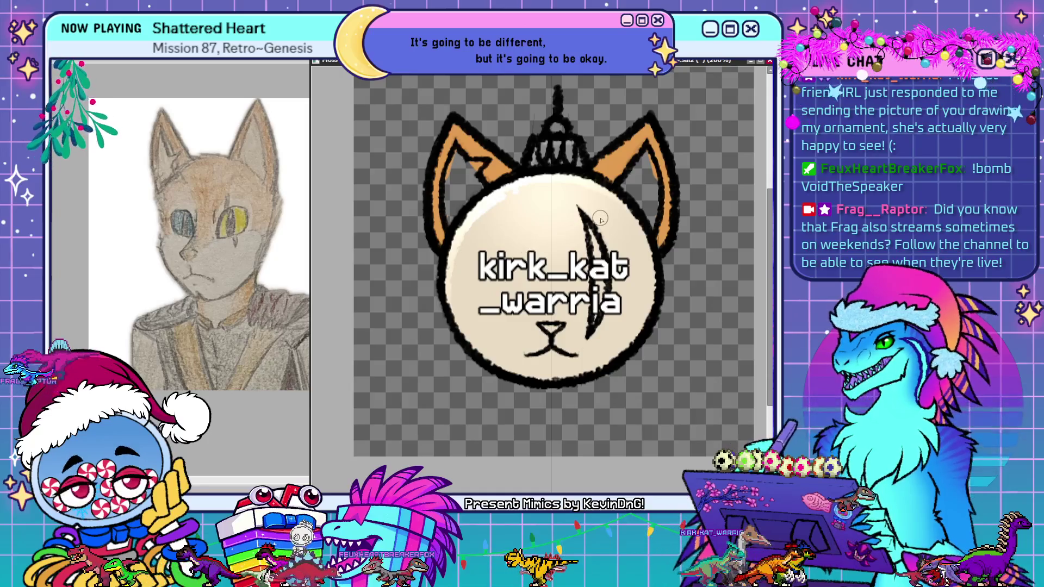
mouse_move(635, 169)
left_mouse_down()
mouse_move(650, 157)
mouse_move(641, 176)
left_mouse_up()
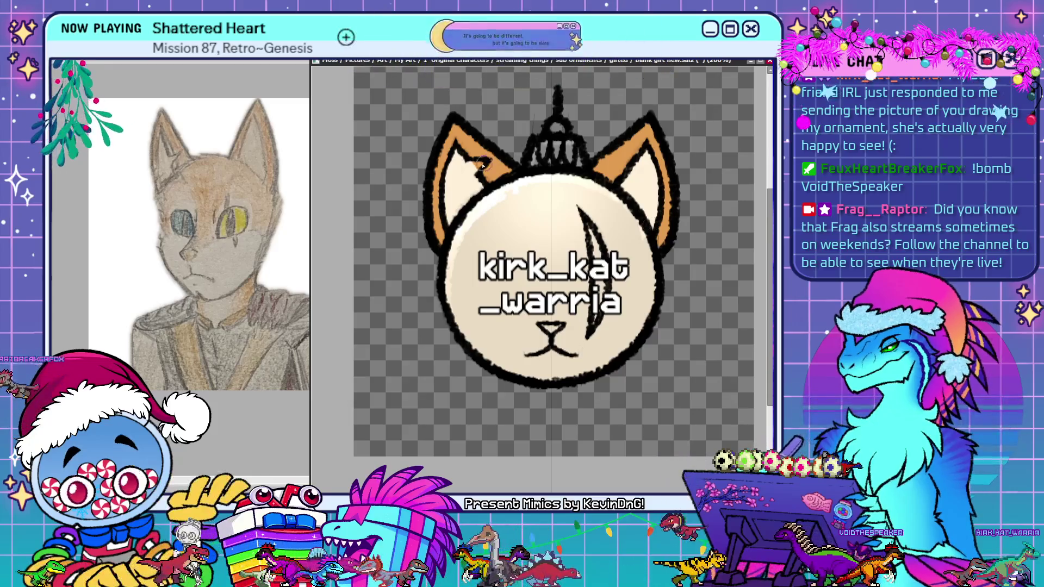
left_click_drag(481, 163, 473, 159)
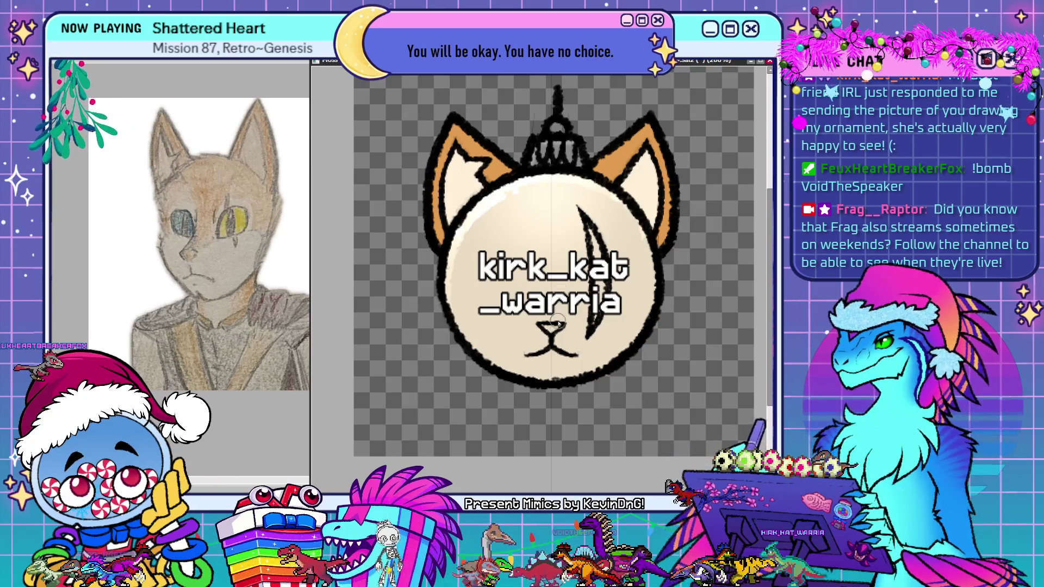
Paint an orange V marking on the forehead and fill it into a solid wedge
left_click_drag(514, 212, 585, 231)
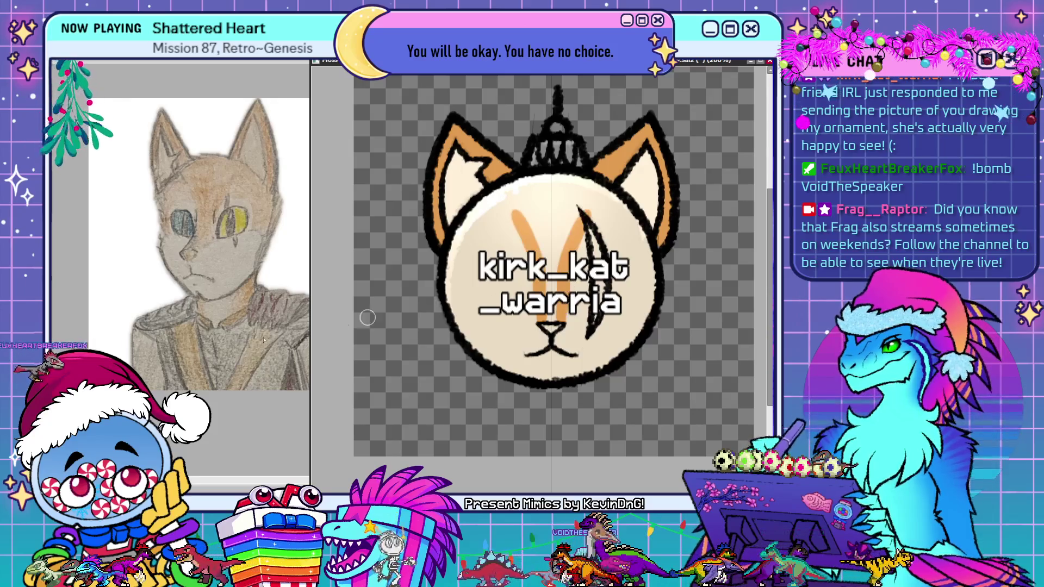
key("ctrl+z")
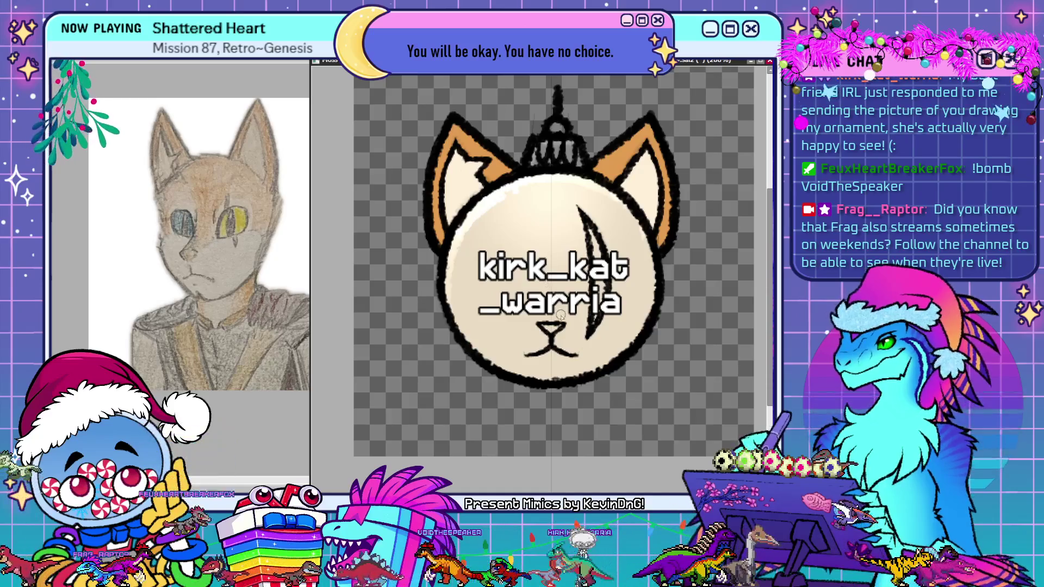
key("ctrl+y")
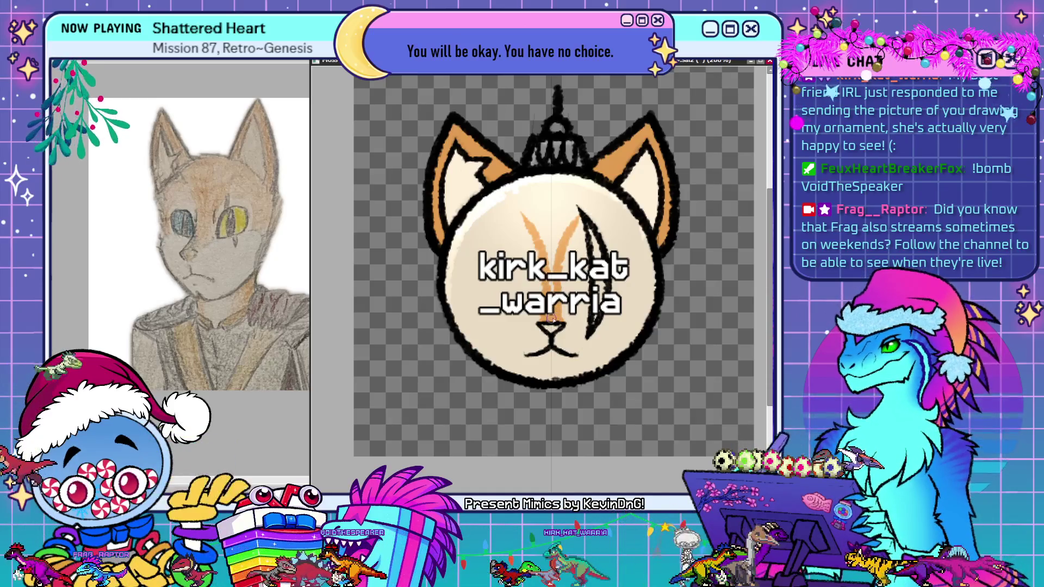
left_click_drag(576, 235, 549, 255)
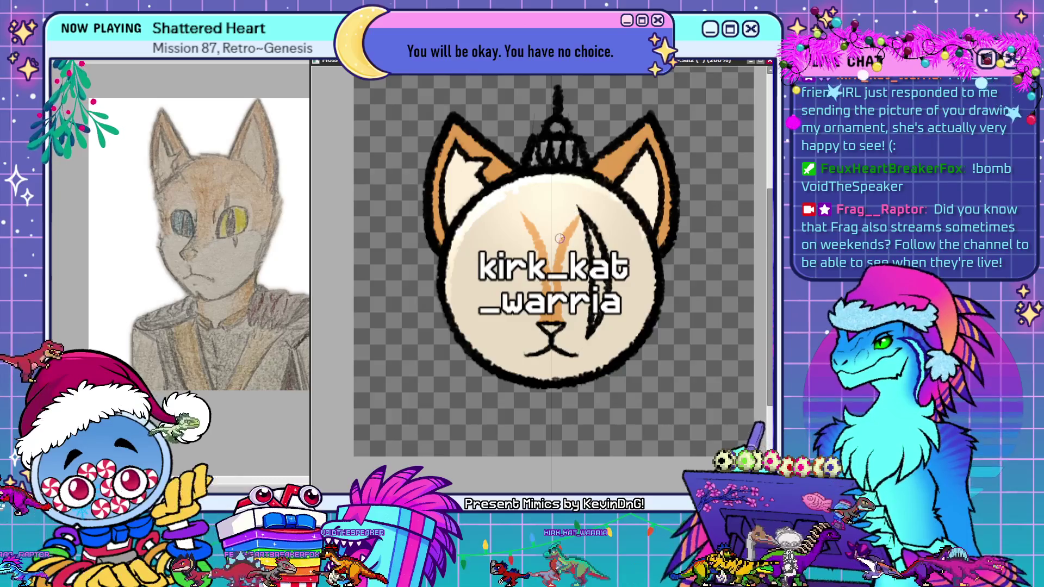
mouse_move(566, 215)
left_mouse_down()
mouse_move(545, 221)
mouse_move(569, 204)
mouse_move(561, 185)
mouse_move(515, 190)
left_mouse_up()
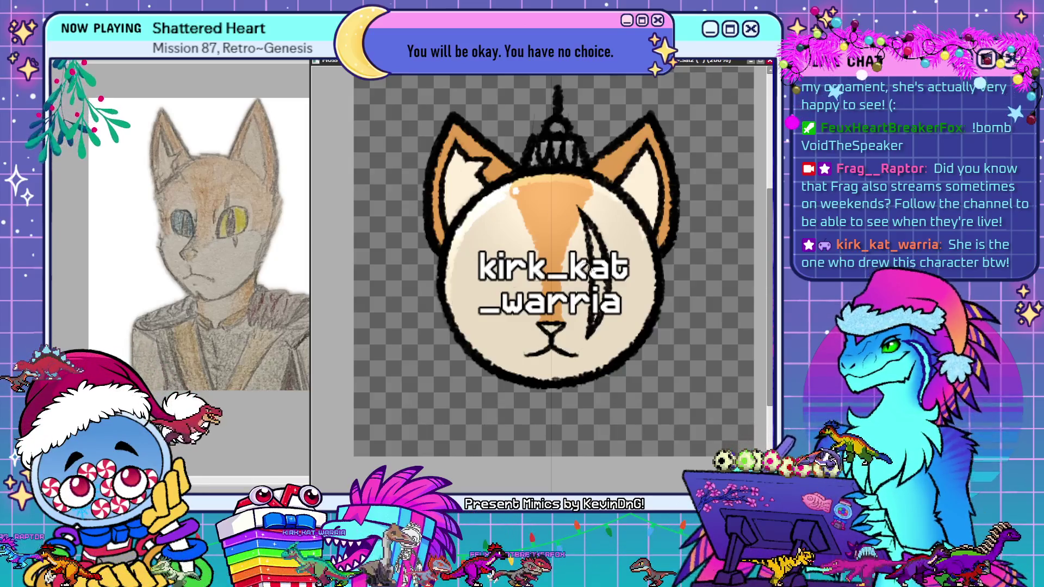
Stroke orange shading down both sides of the face, leaving a cream muzzle
left_click_drag(460, 255, 465, 308)
left_click_drag(646, 246, 650, 299)
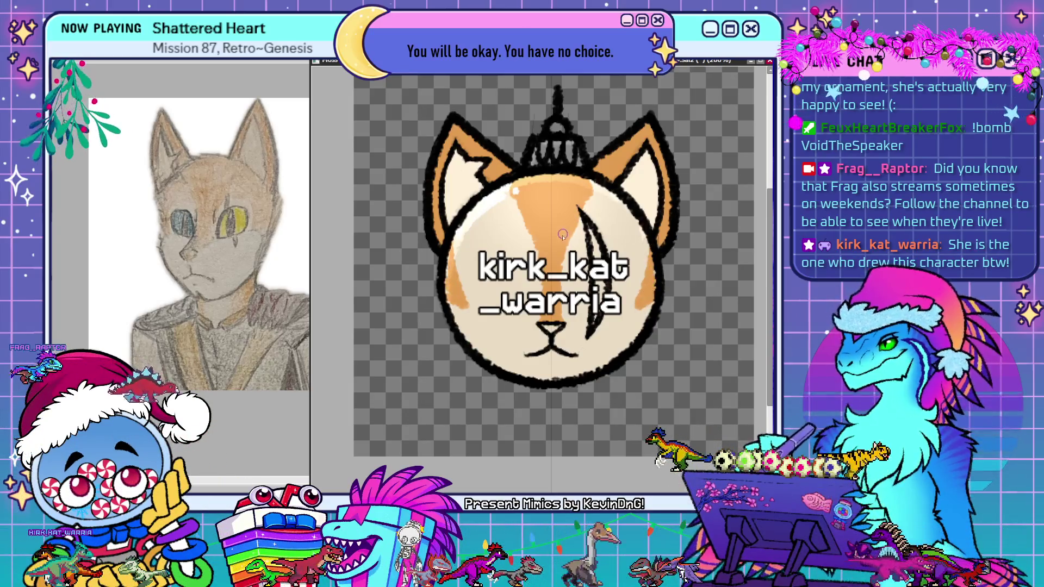
left_click_drag(631, 294, 644, 231)
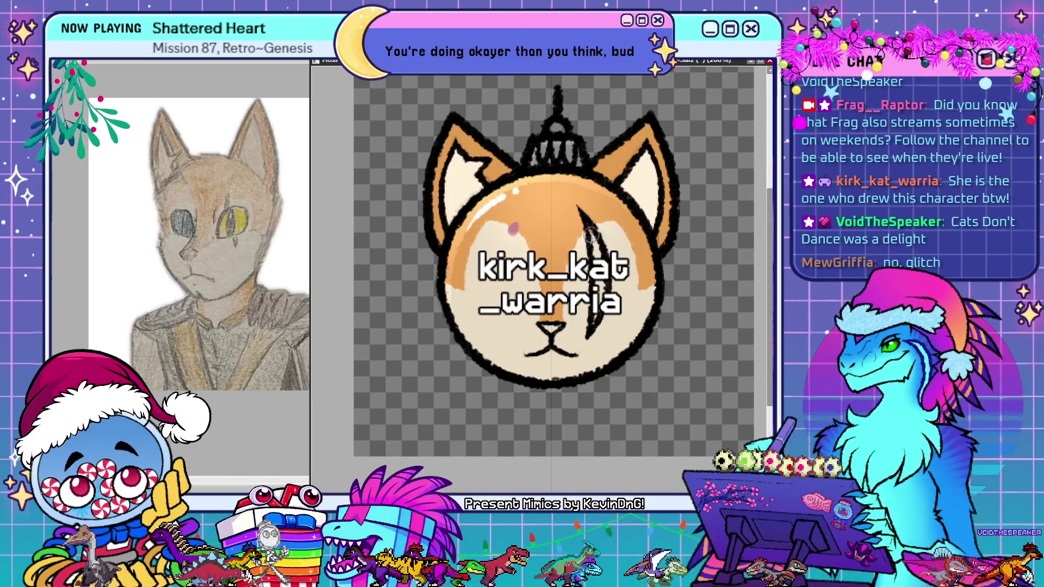
Darken the forehead scar, add a lighter inner highlight stripe, and colour the nose pink
left_click_drag(591, 235, 597, 261)
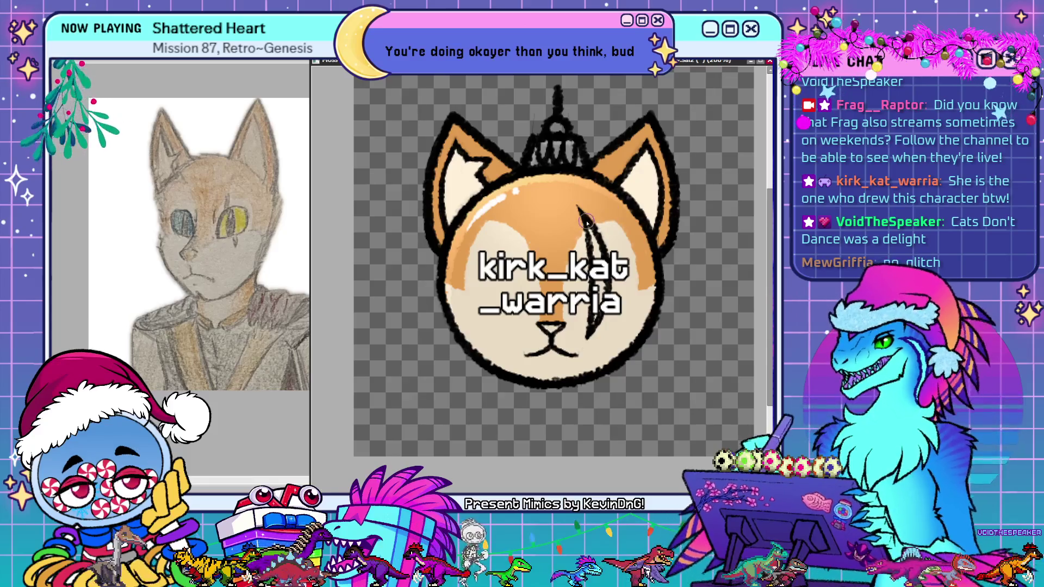
left_click_drag(589, 223, 597, 249)
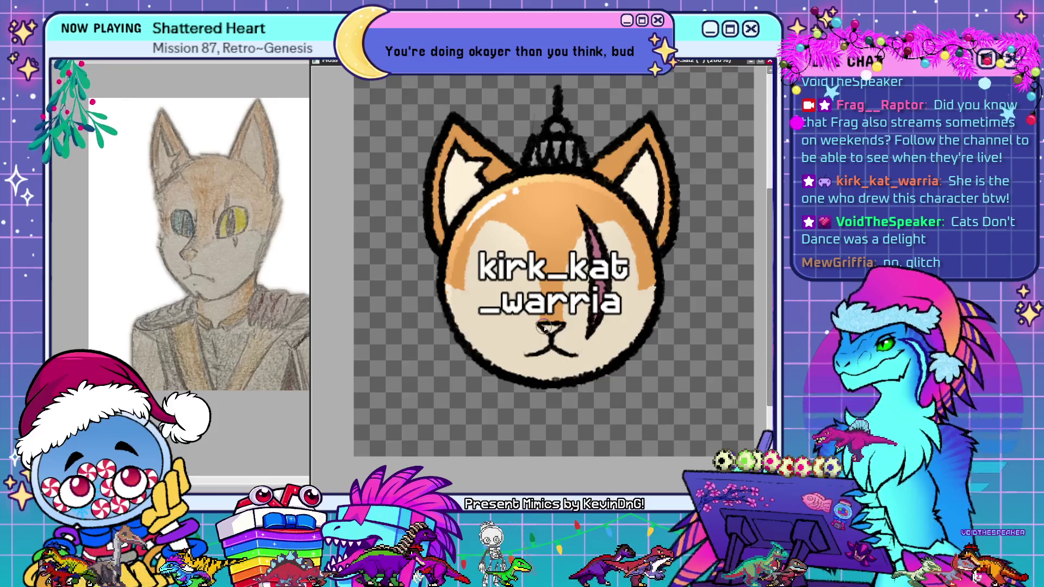
left_click_drag(546, 328, 552, 330)
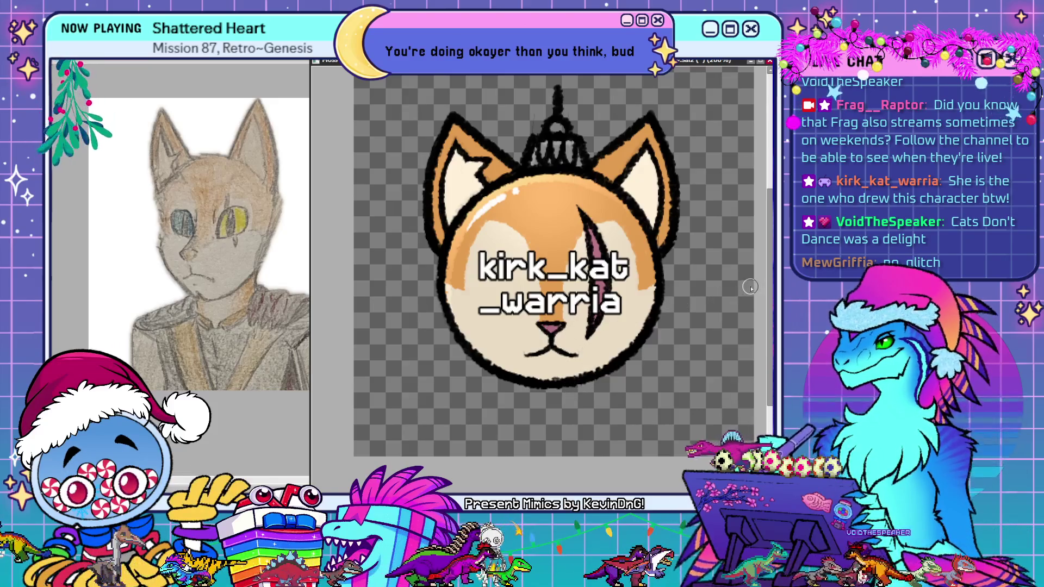
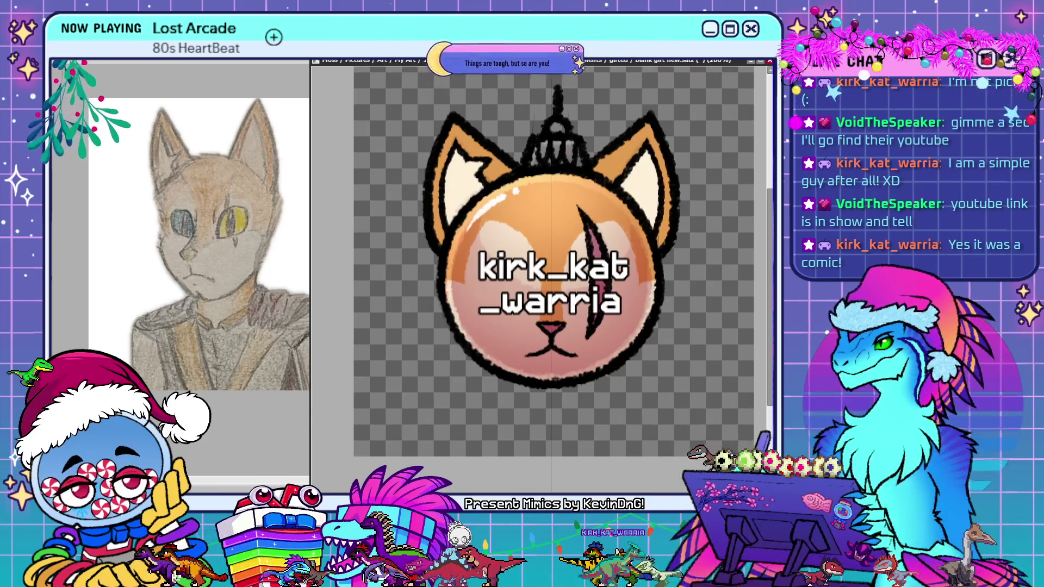
Undo the ill-fitting dark ear strokes and redraw a dark stroke inside the right ear
left_click(518, 105)
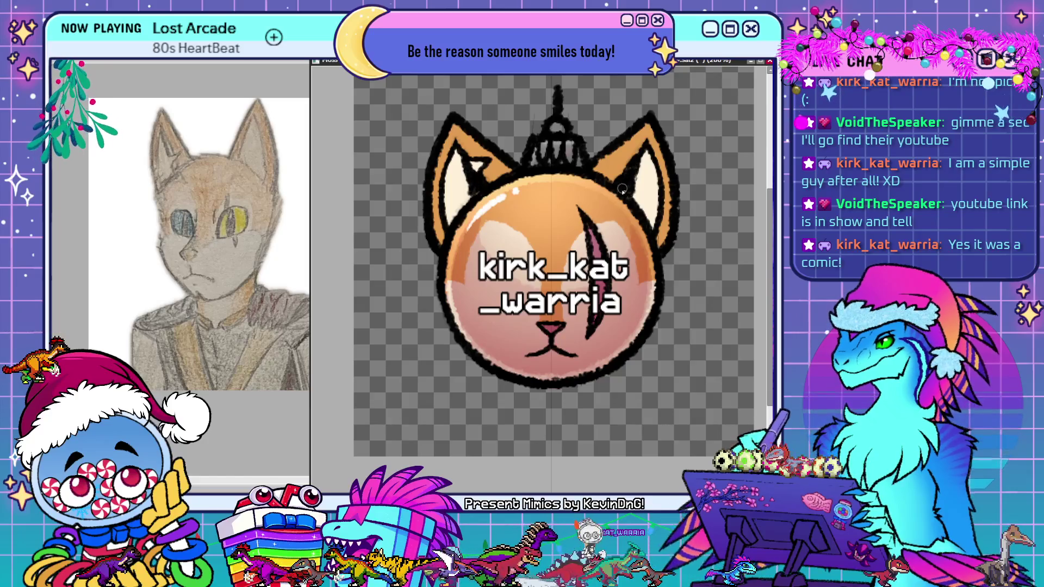
key("ctrl+z")
key("ctrl+z")
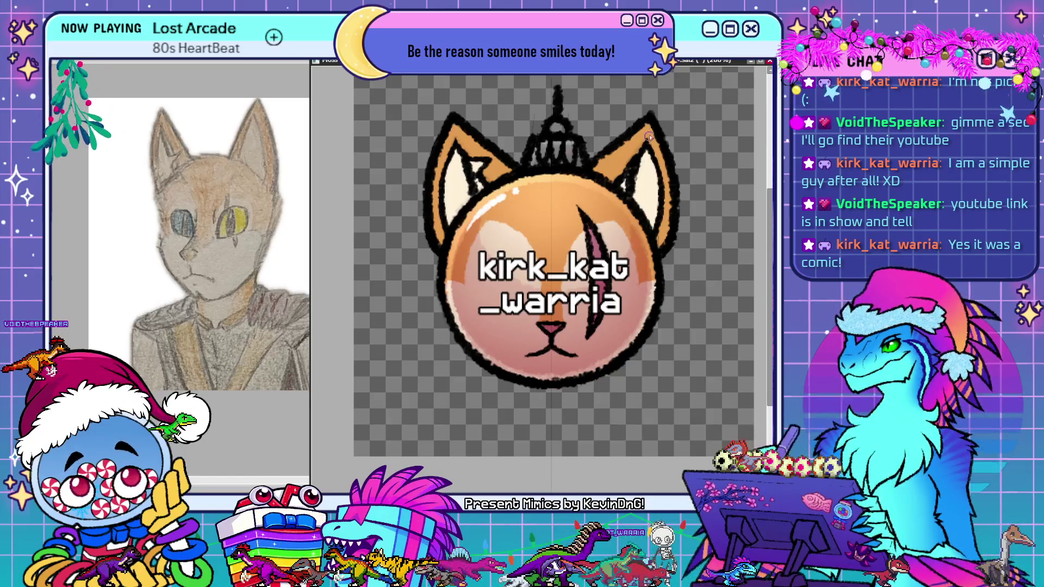
left_click_drag(637, 160, 625, 186)
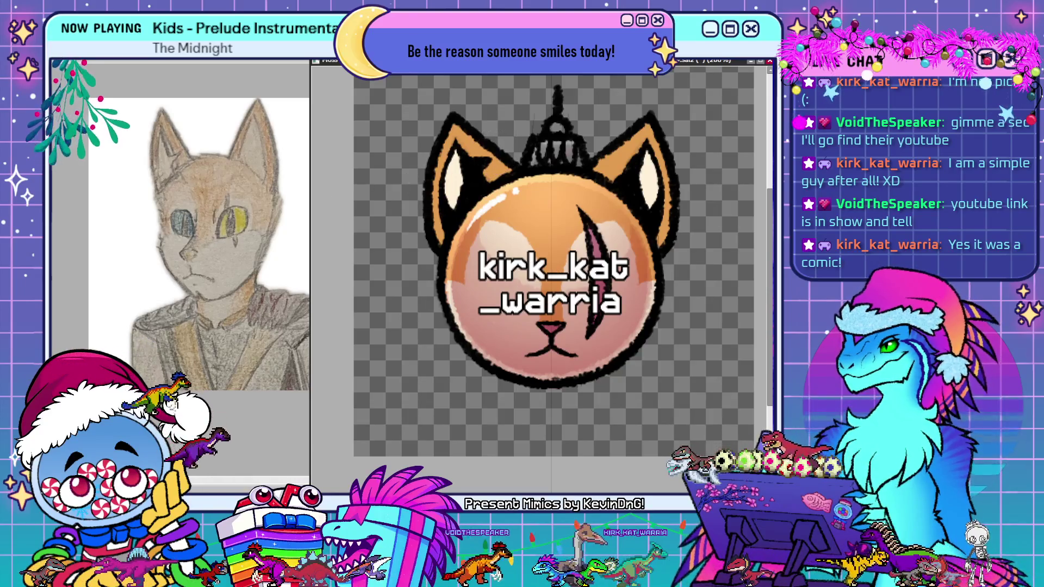
Undo back to white inner ears, then paint a mirrored blue stroke across both ear bases
key("ctrl+z")
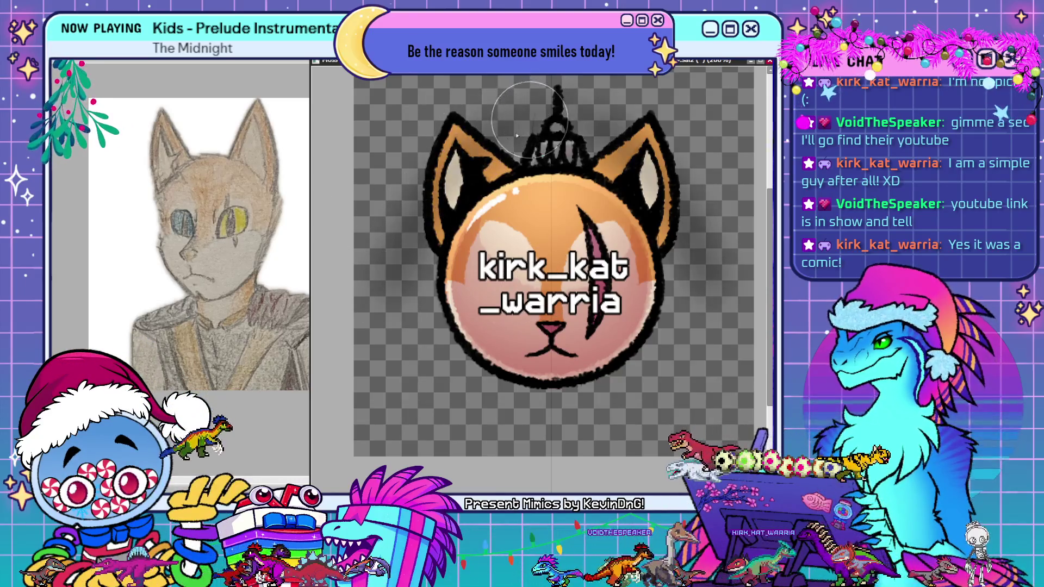
key("ctrl+z")
key("ctrl+z")
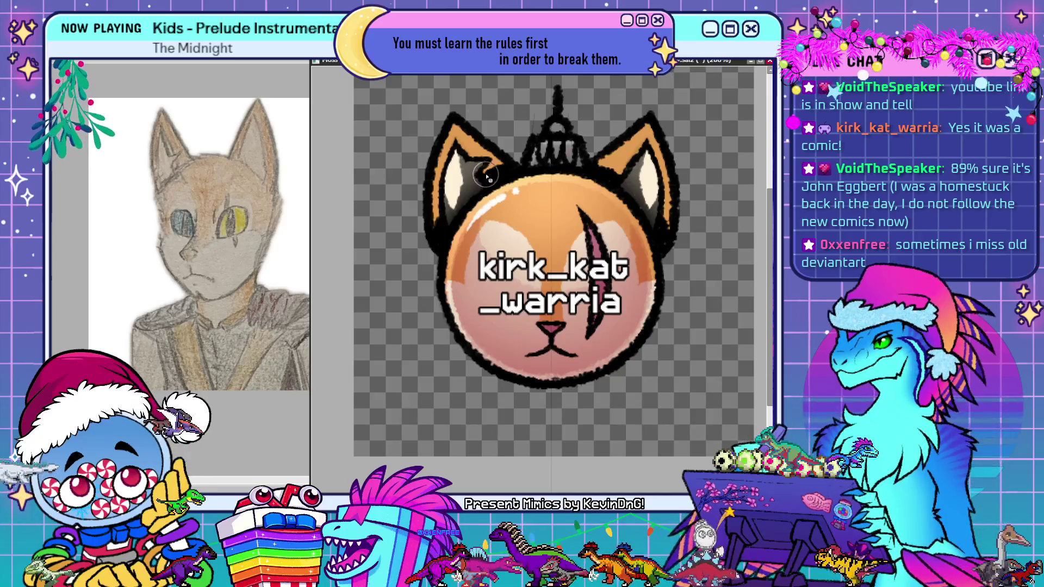
left_click_drag(482, 175, 527, 169)
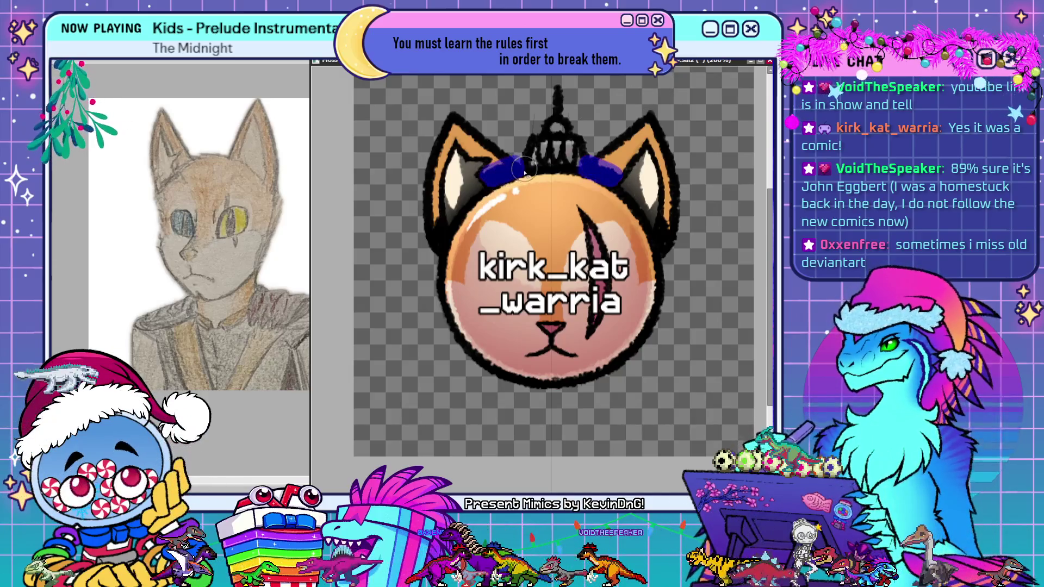
Paint blue along both sides of the head, then delete the blue patches from the cat head
left_click_drag(433, 210, 435, 236)
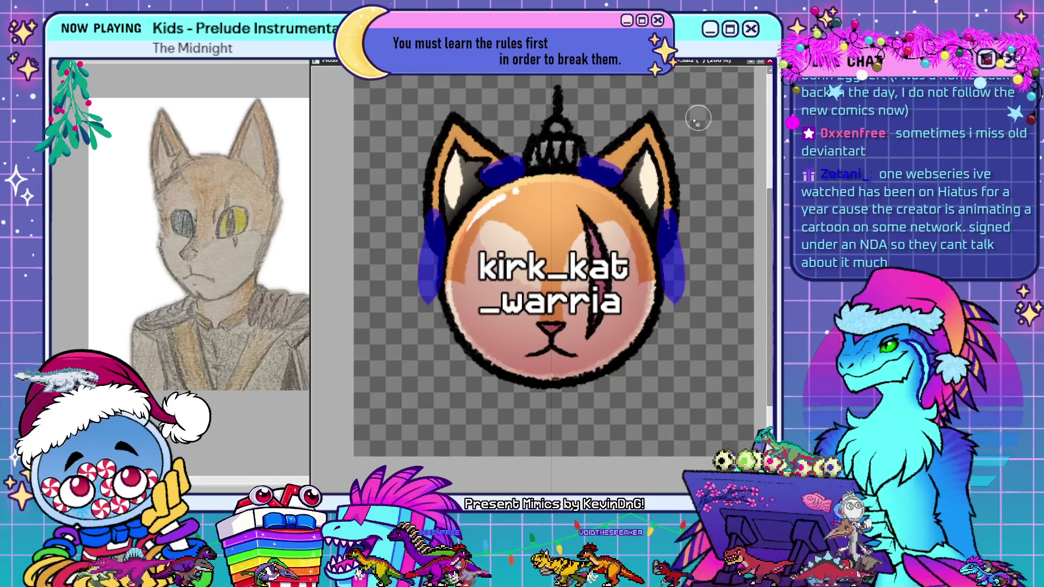
key("Delete")
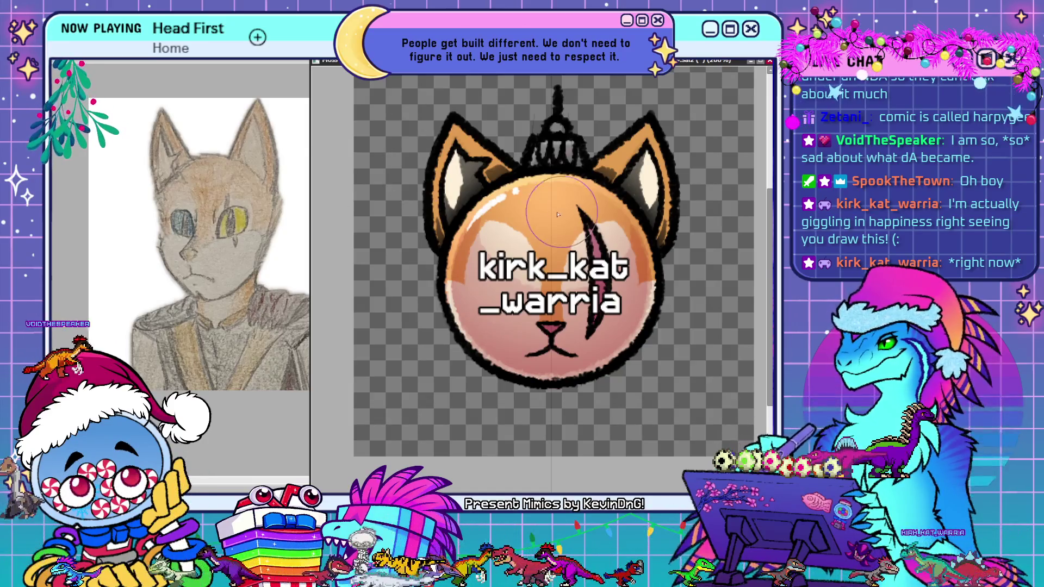
Step back past the purple inner-ear shading, leaving light pink inner ears with orange-brown edges
key("ctrl+z")
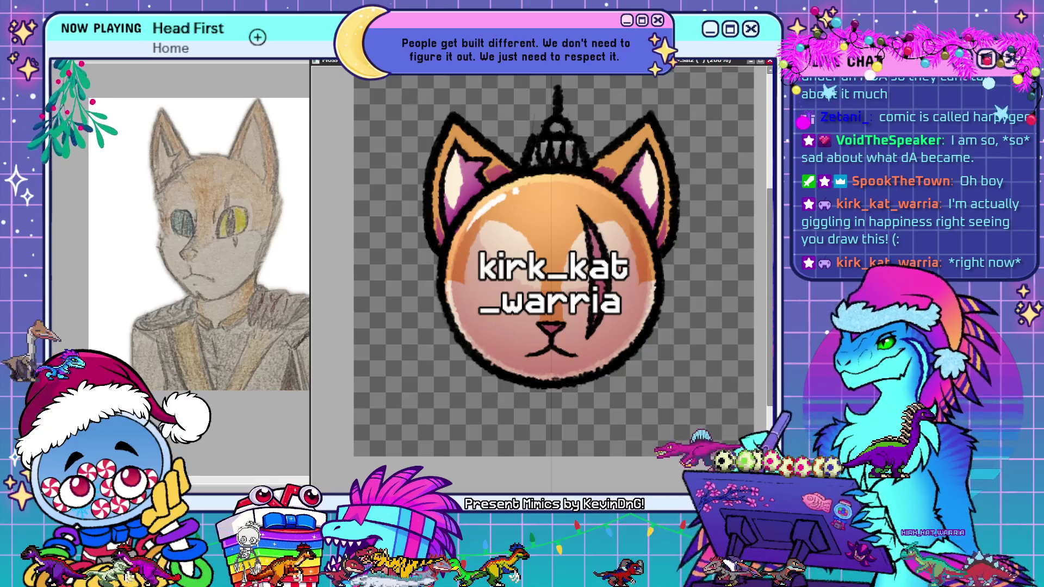
key("ctrl+z")
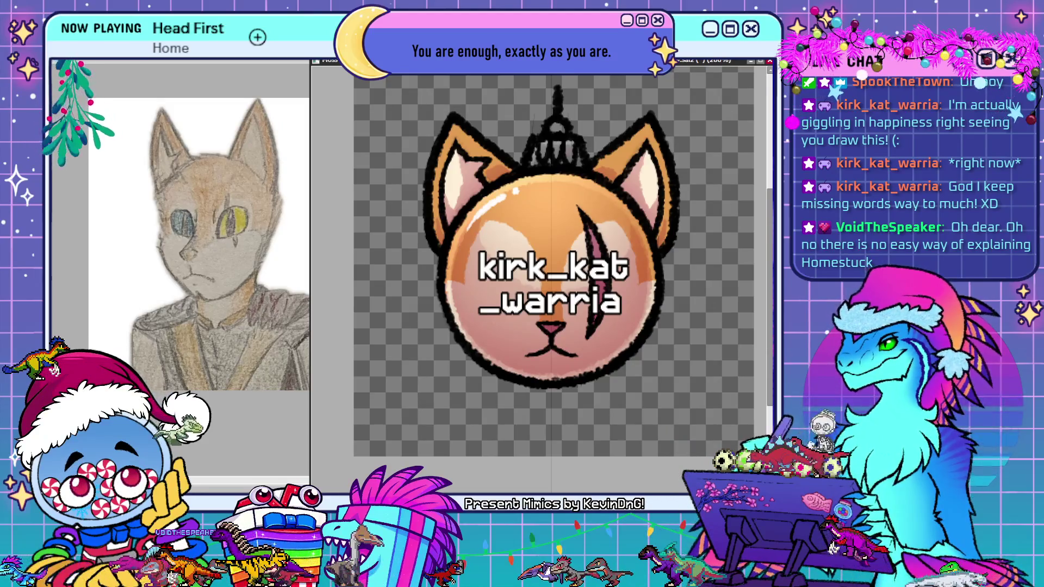
key("ctrl+z")
key("ctrl+z")
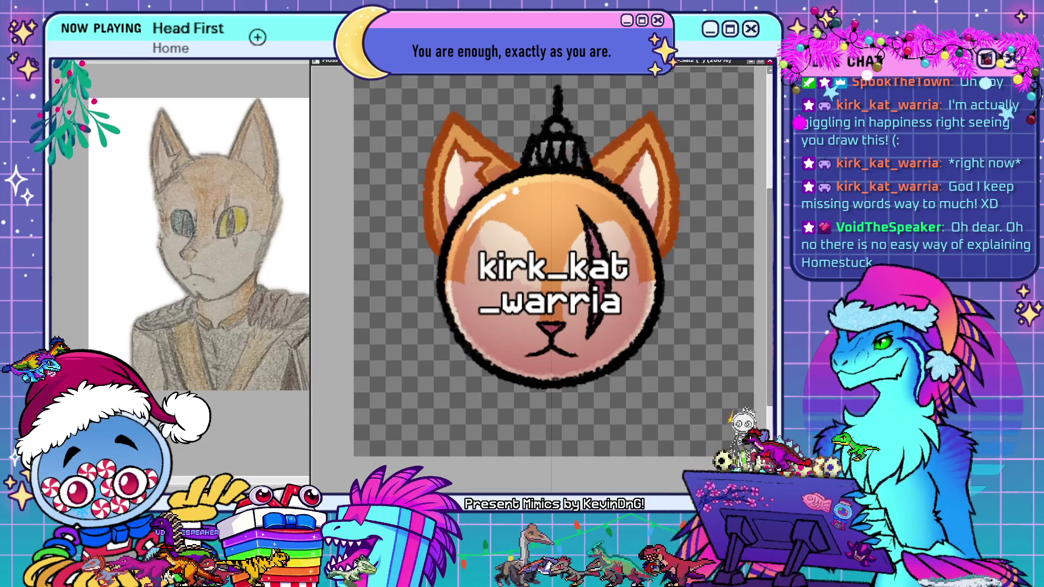
Recolour the black outline orange-brown, then begin painting over the cheek scar in dark red
key("ctrl+z")
key("ctrl+z")
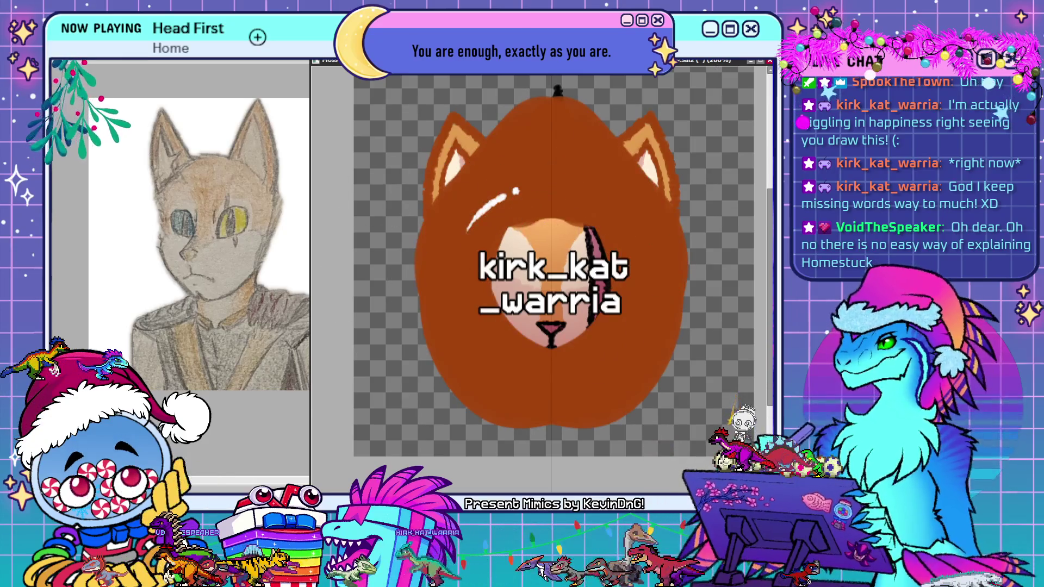
key("ctrl+z")
key("ctrl+y")
key("ctrl+y")
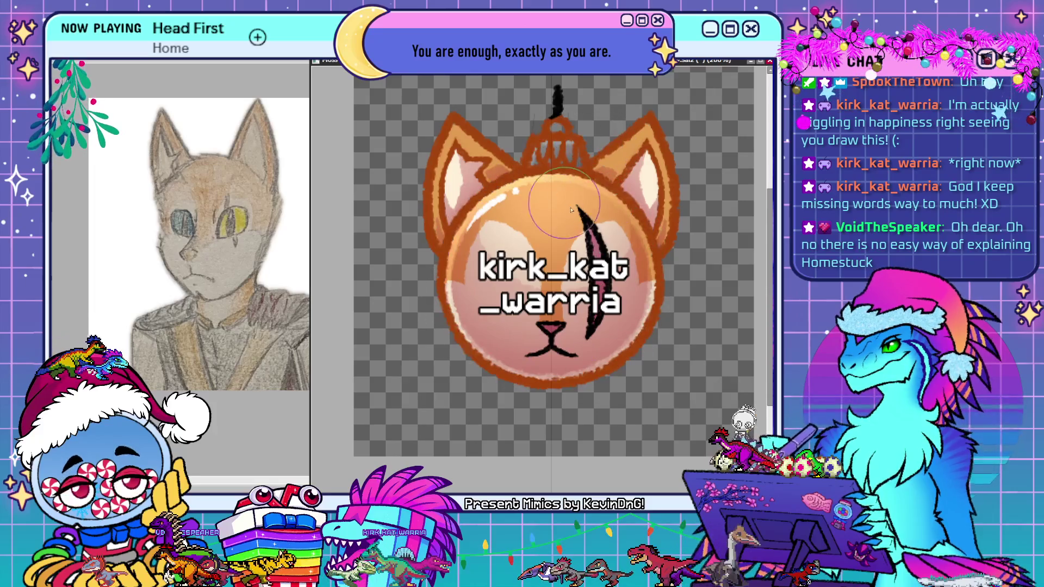
key("ctrl+y")
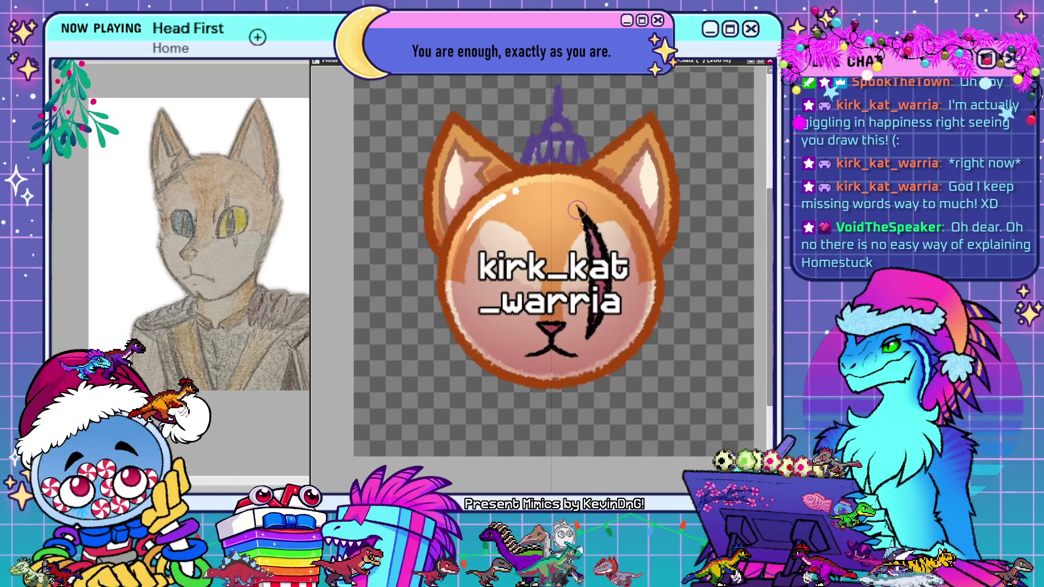
left_click_drag(585, 215, 606, 294)
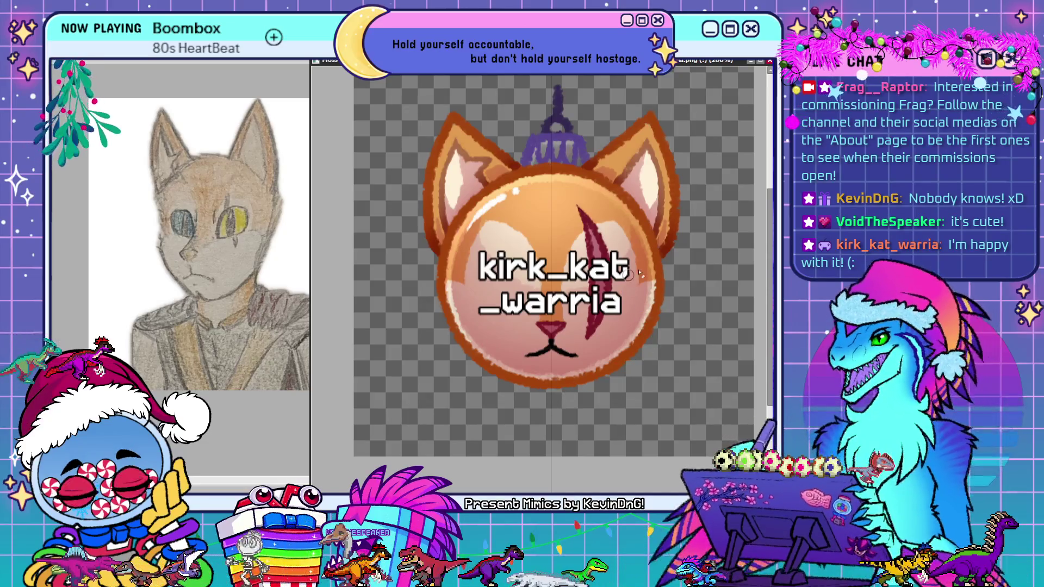
Bring up the full ornament sheet with its grid of star and animal baubles
left_click(286, 298)
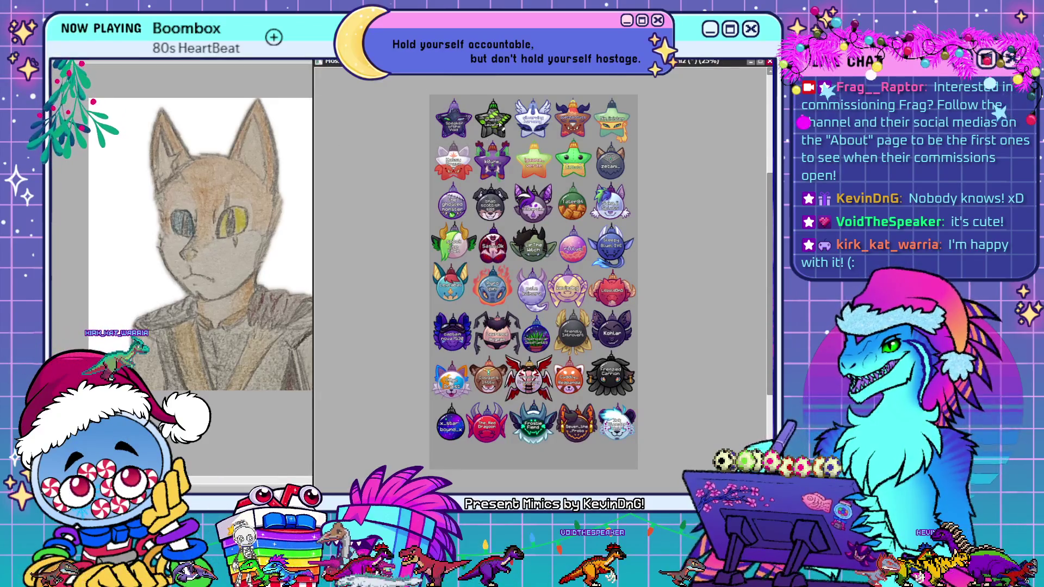
Zoom out on the ornament sheet and extend it downward to make room for another row
key("ctrl+minus")
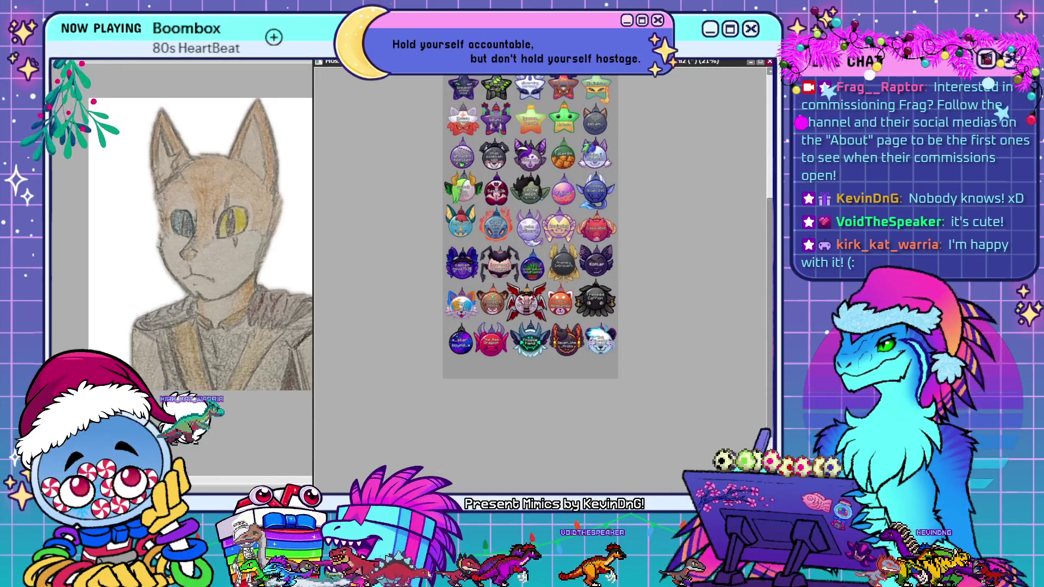
left_click(111, 181)
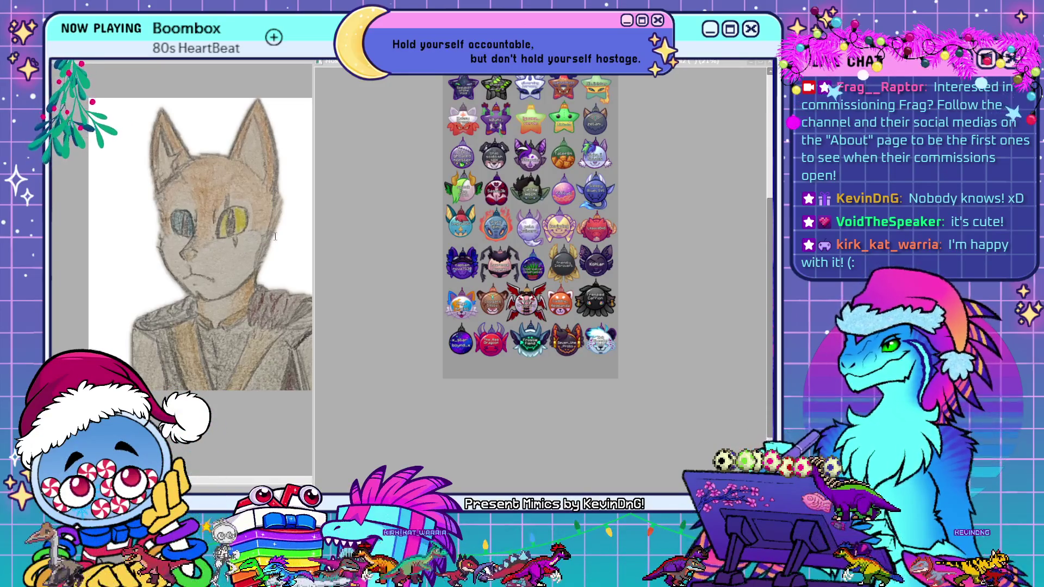
key("alt+Tab")
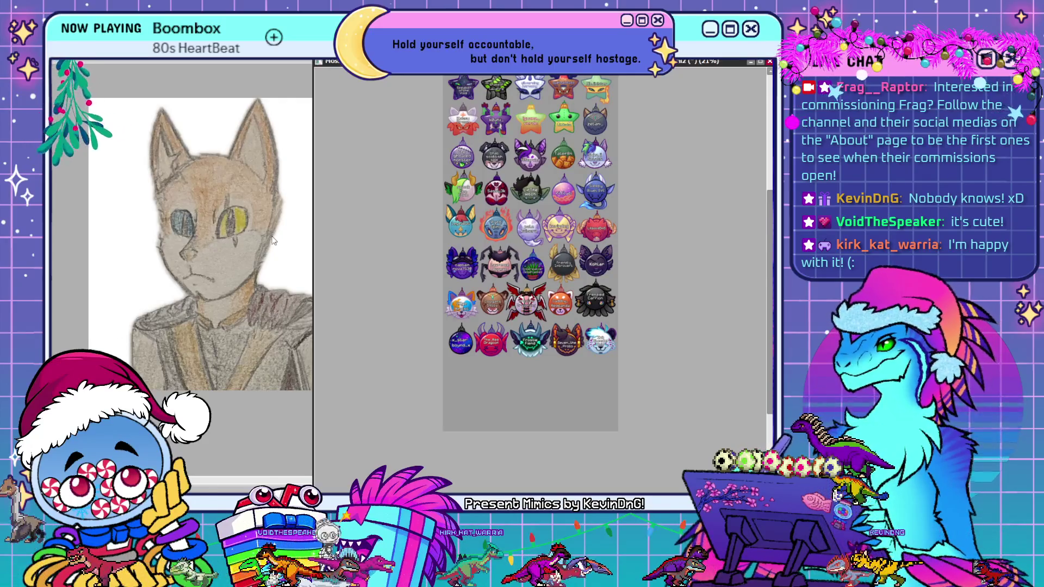
key("alt+Tab")
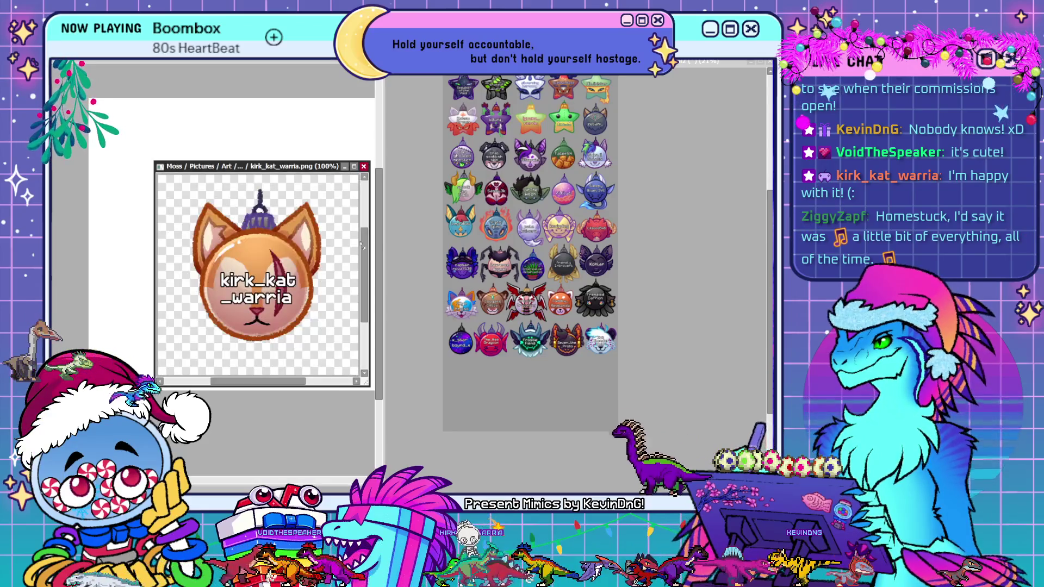
Move the pasted cat ornament into the new bottom-row slot and close kirk_kat_warria.png
left_click(480, 408)
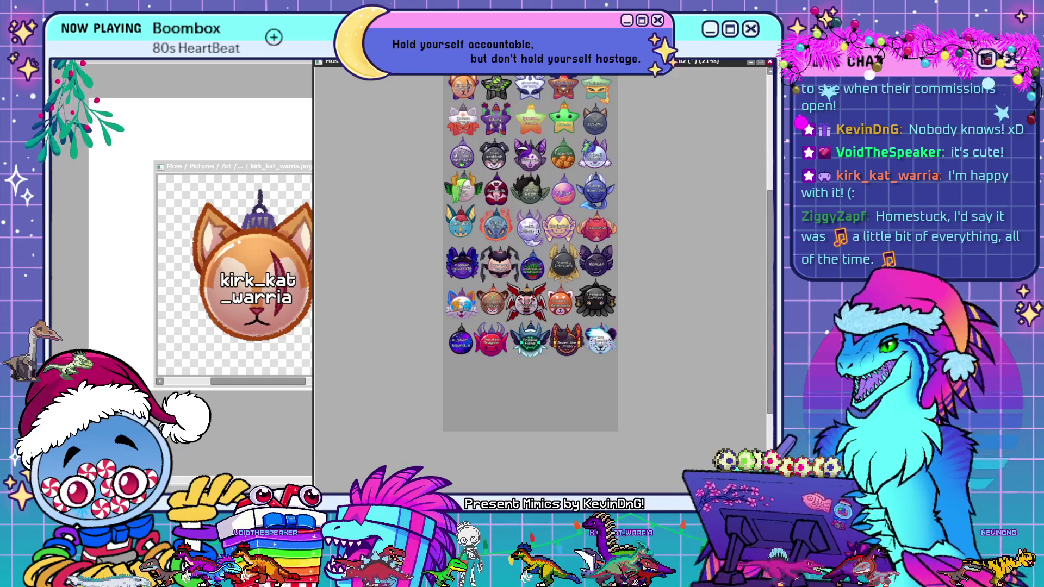
left_click_drag(505, 157, 523, 415)
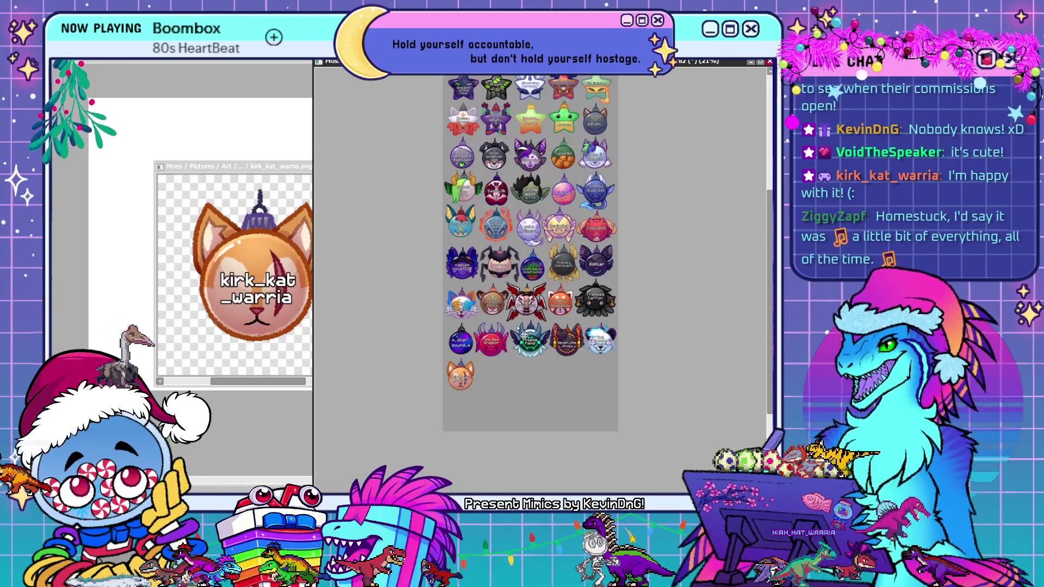
left_click(295, 167)
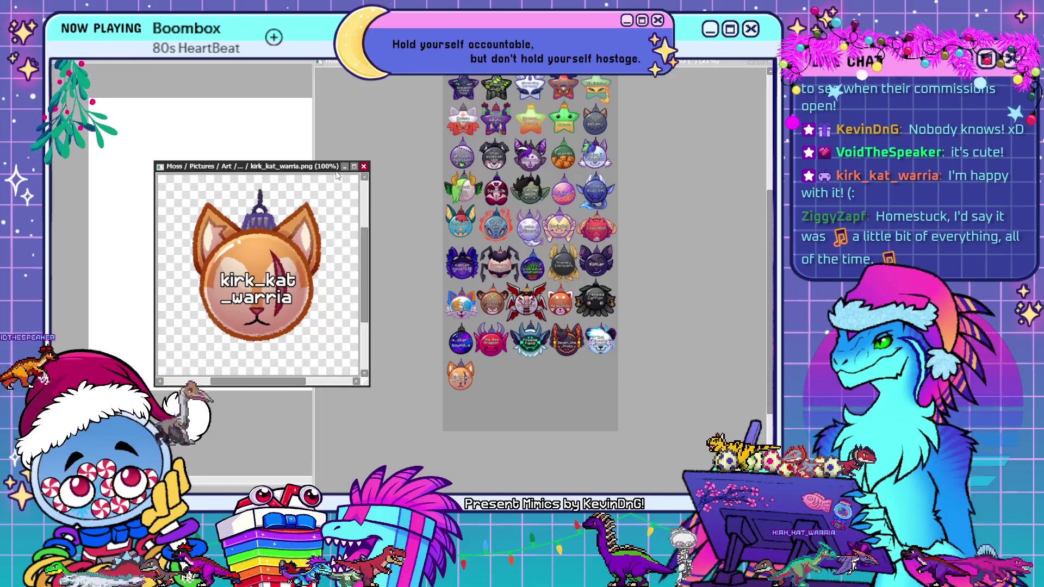
left_click(364, 166)
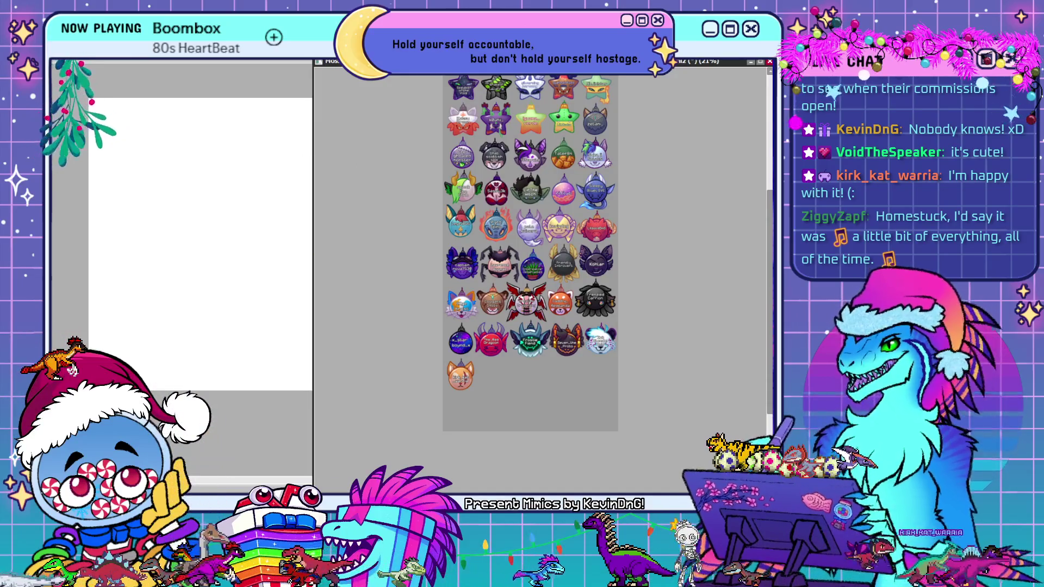